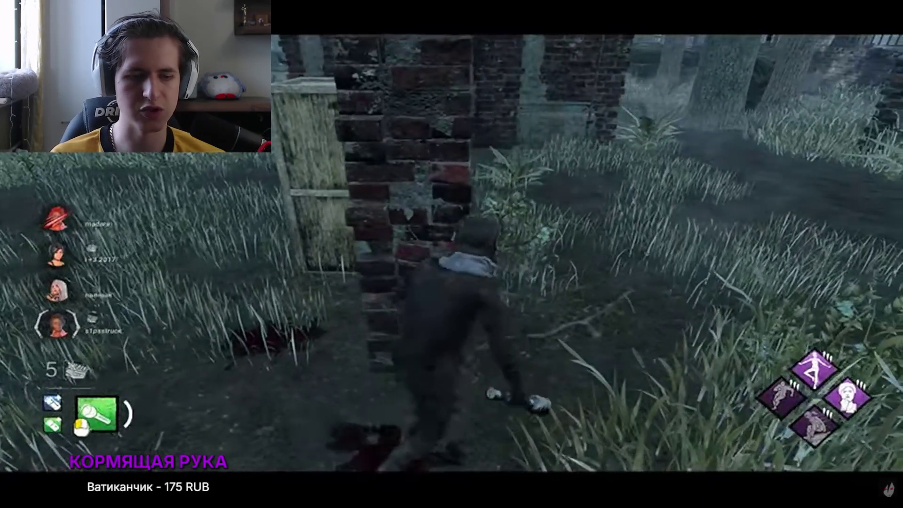
Pause the stream video and switch its quality to a higher HD resolution
{"action": "key", "text": "space"}
{"action": "left_click", "coordinate": [862, 495]}
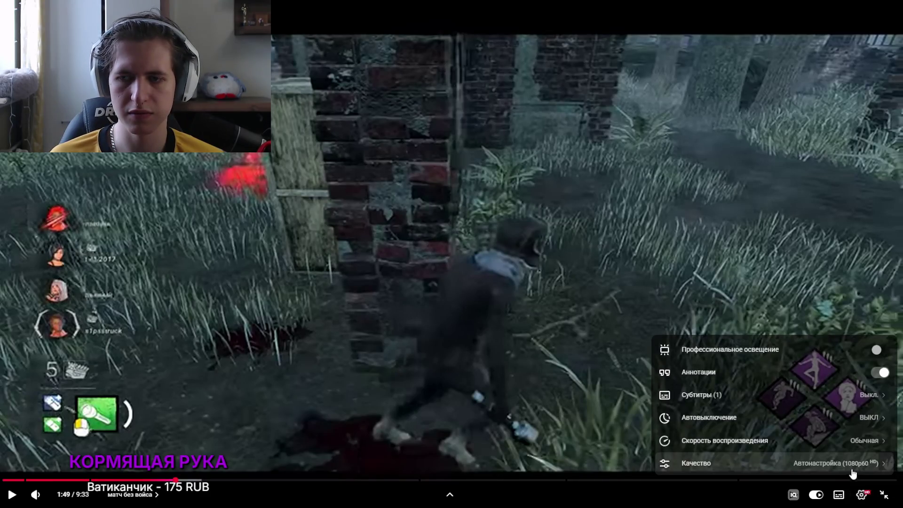
{"action": "left_click", "coordinate": [776, 460]}
{"action": "left_click", "coordinate": [800, 325]}
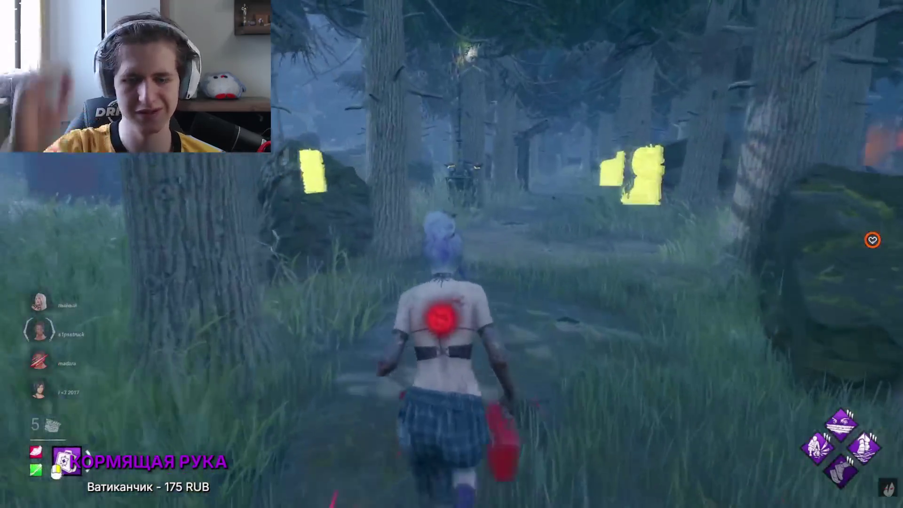
Pause the video, look through its settings menu, then resume playback
{"action": "mouse_move", "coordinate": [469, 245]}
{"action": "left_click", "coordinate": [514, 258]}
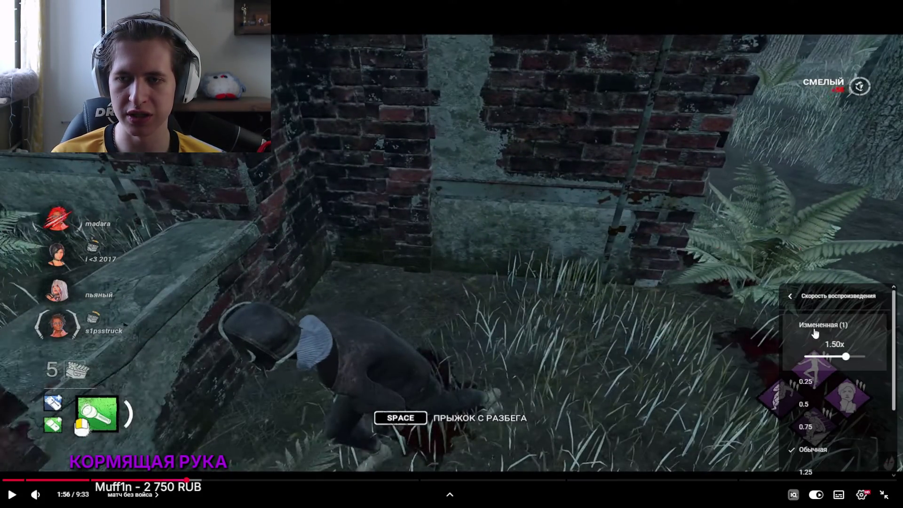
{"action": "left_click", "coordinate": [816, 391]}
{"action": "key", "text": "Escape"}
{"action": "left_click", "coordinate": [12, 494]}
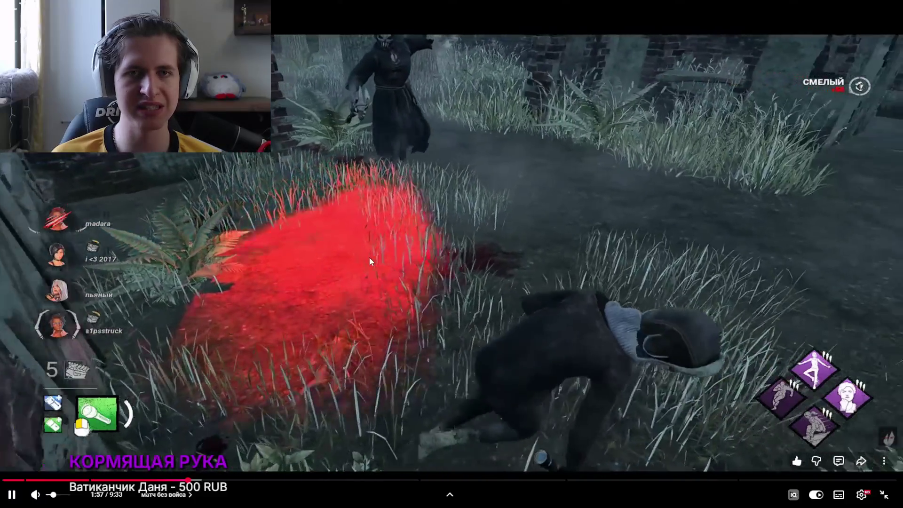
Pause at 1:58 and change the playback speed to 0.25
{"action": "left_click", "coordinate": [344, 203]}
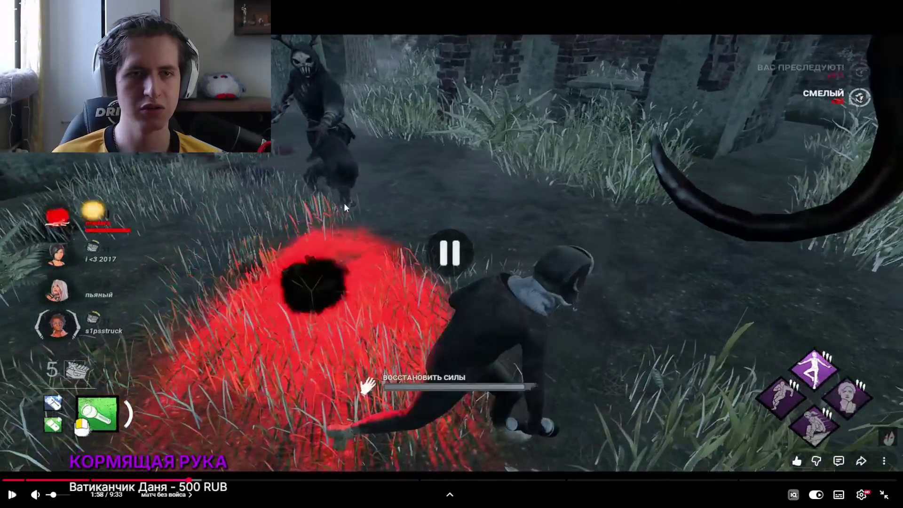
{"action": "left_click", "coordinate": [861, 494]}
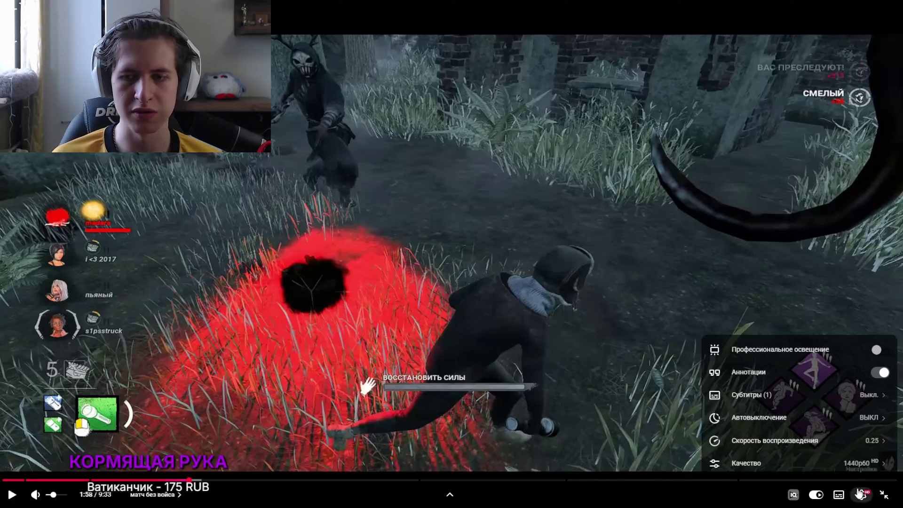
{"action": "left_click", "coordinate": [828, 440]}
{"action": "left_click", "coordinate": [387, 223]}
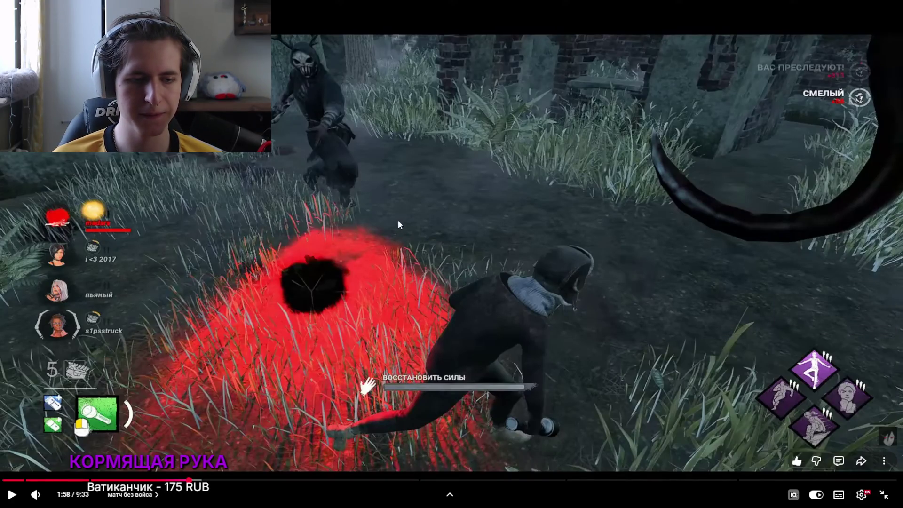
{"action": "left_click", "coordinate": [294, 213]}
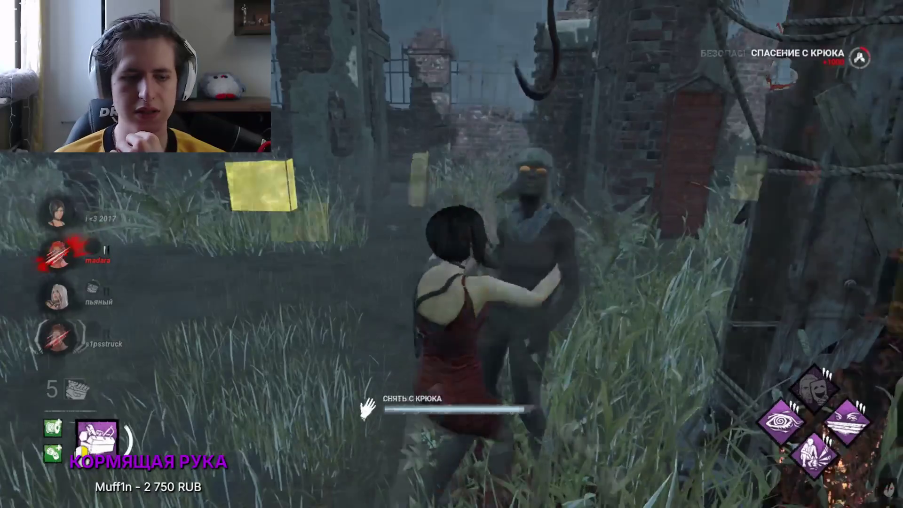
Set the stream's player volume to 20% with the arrow keys
{"action": "key", "text": "Down"}
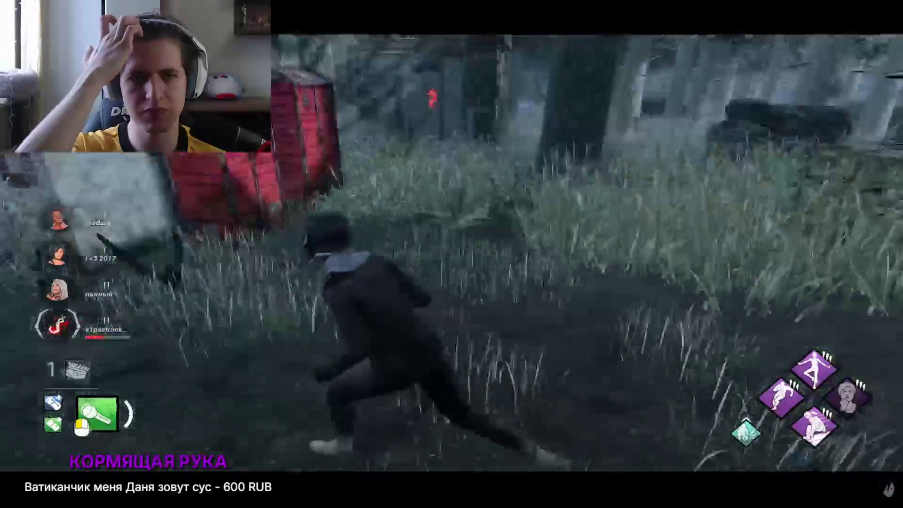
{"action": "key", "text": "Down"}
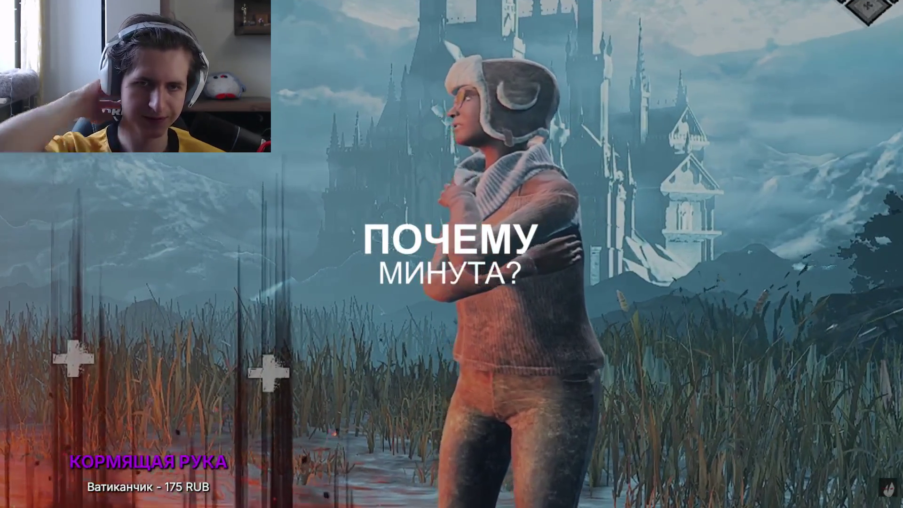
Lower the stream's volume to 15% with the Down arrow key
{"action": "key", "text": "Down"}
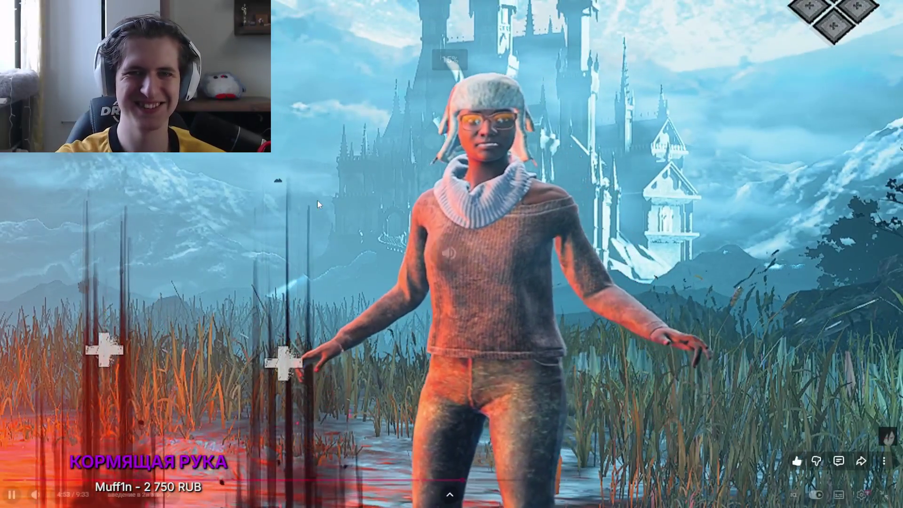
{"action": "key", "text": "Down"}
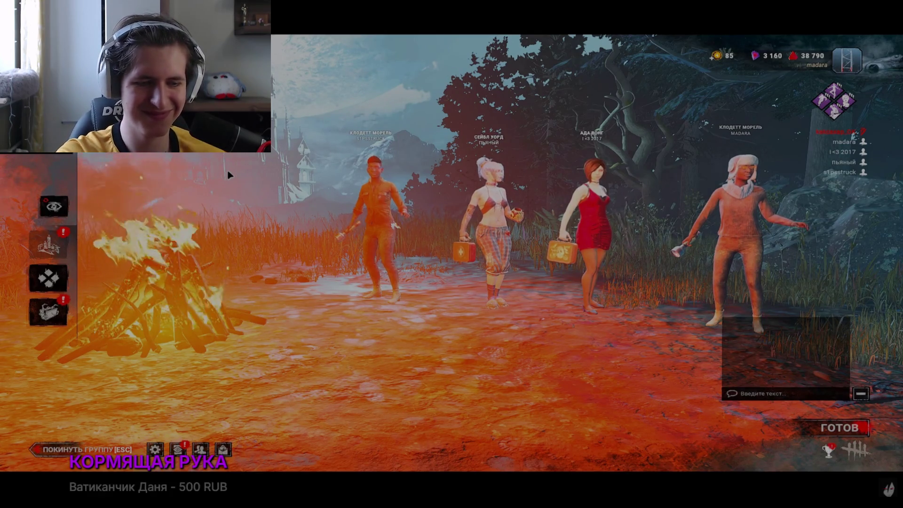
Pause and resume the stream a couple of times, then rewind it ten seconds
{"action": "left_click", "coordinate": [318, 204]}
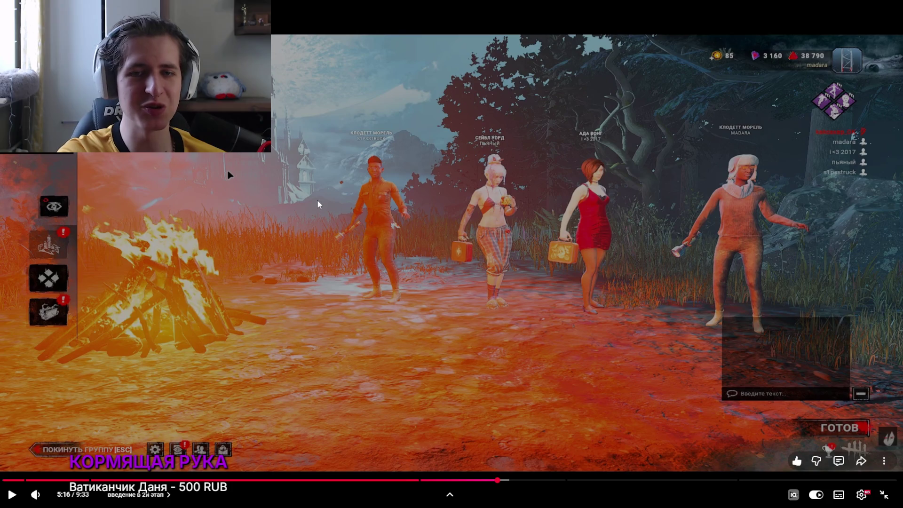
{"action": "left_click", "coordinate": [317, 204]}
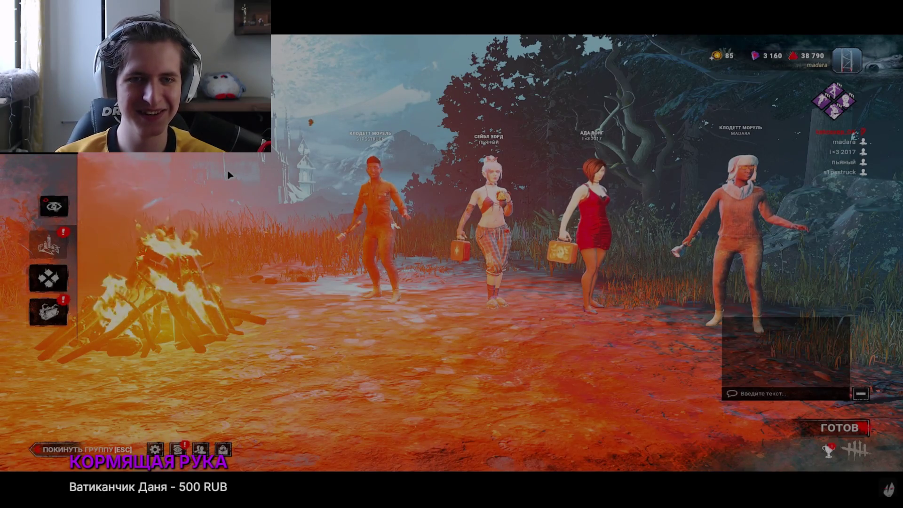
{"action": "left_click", "coordinate": [319, 205]}
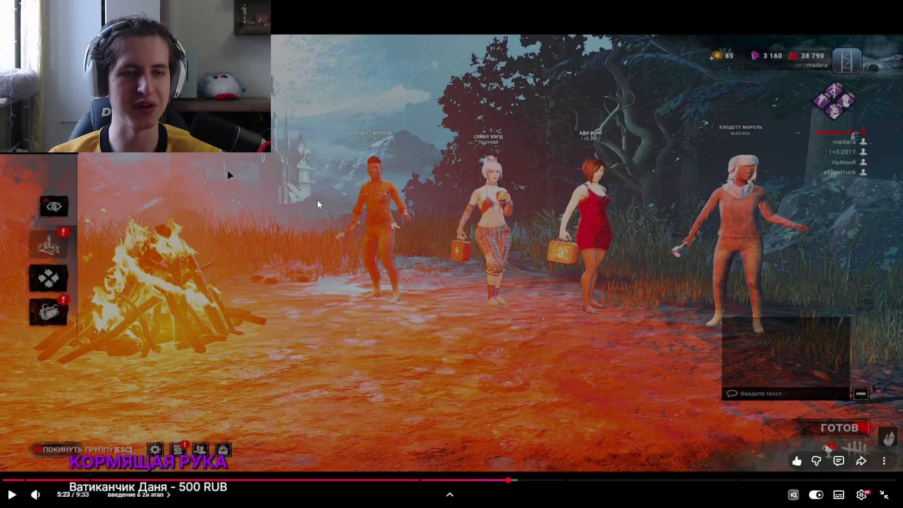
{"action": "left_click", "coordinate": [318, 204]}
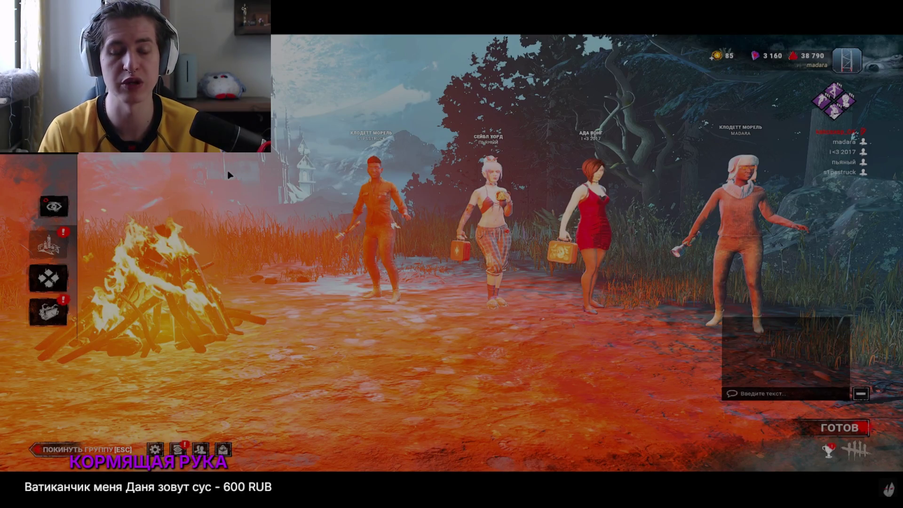
{"action": "left_click", "coordinate": [318, 202]}
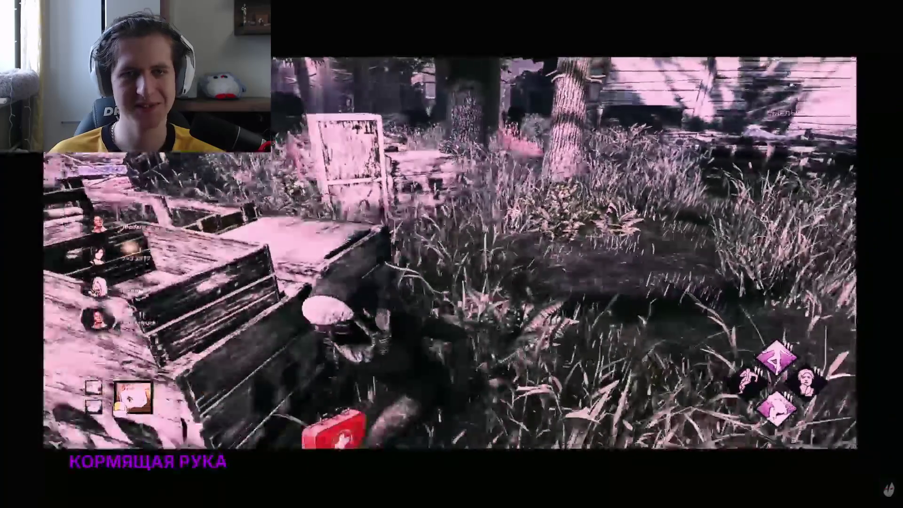
{"action": "key", "text": "j"}
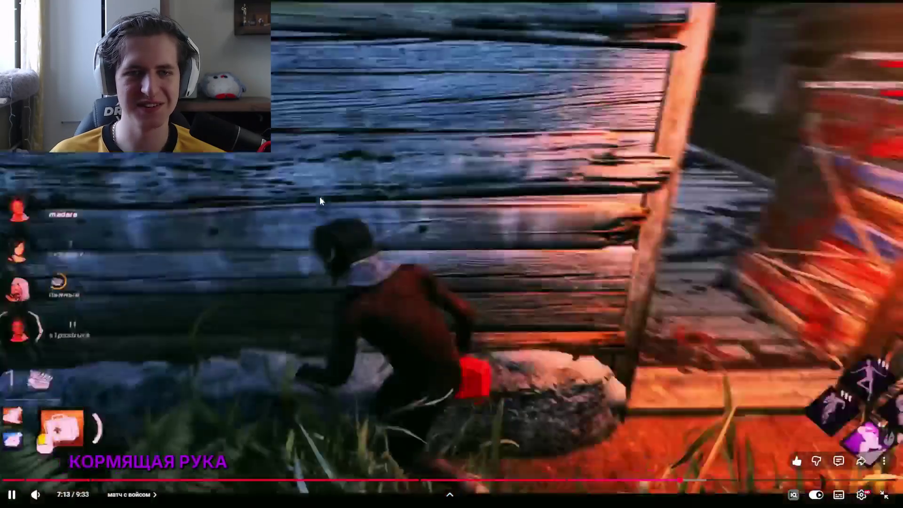
{"action": "key", "text": "k"}
{"action": "key", "text": "k"}
{"action": "key", "text": "k"}
{"action": "key", "text": "k"}
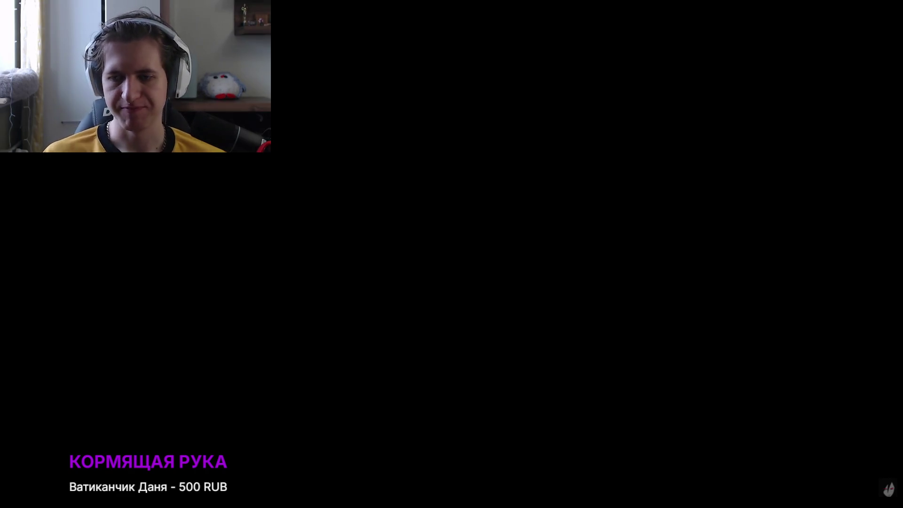
Leave the YouTube stream to bring up the Unity editor
{"action": "mouse_move", "coordinate": [515, 166]}
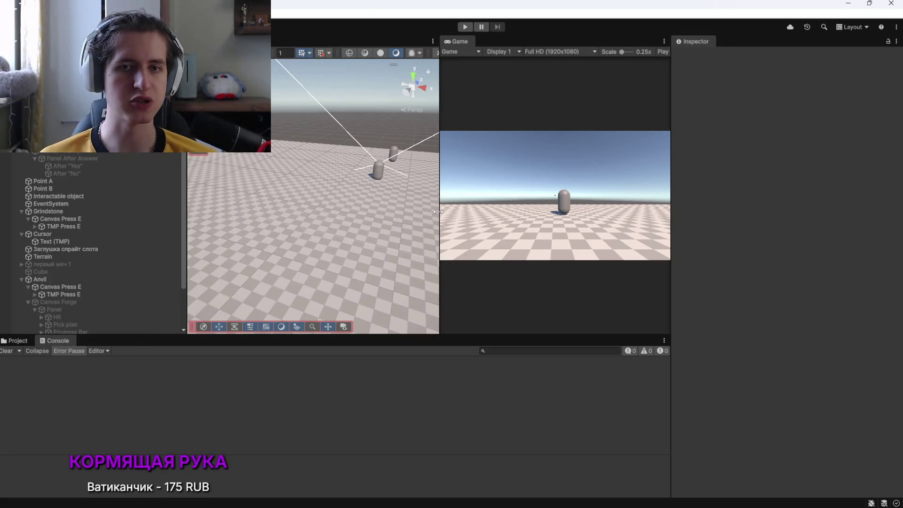
Orbit the Scene view to a lower angle on the capsules, then bring OBS Studio forward
{"action": "mouse_move", "coordinate": [320, 217]}
{"action": "left_mouse_down"}
{"action": "mouse_move", "coordinate": [242, 176]}
{"action": "mouse_move", "coordinate": [435, 182]}
{"action": "mouse_move", "coordinate": [707, 167]}
{"action": "mouse_move", "coordinate": [532, 163]}
{"action": "left_mouse_up"}
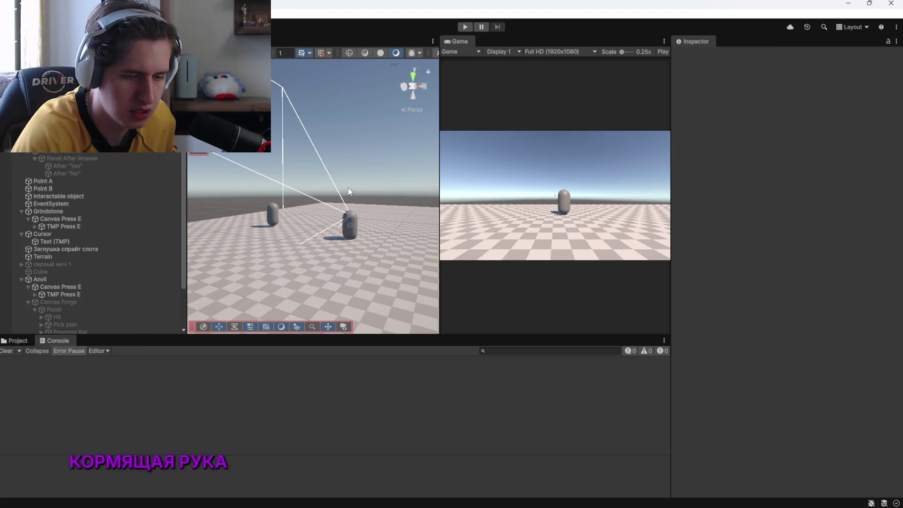
{"action": "key", "text": "alt+Tab"}
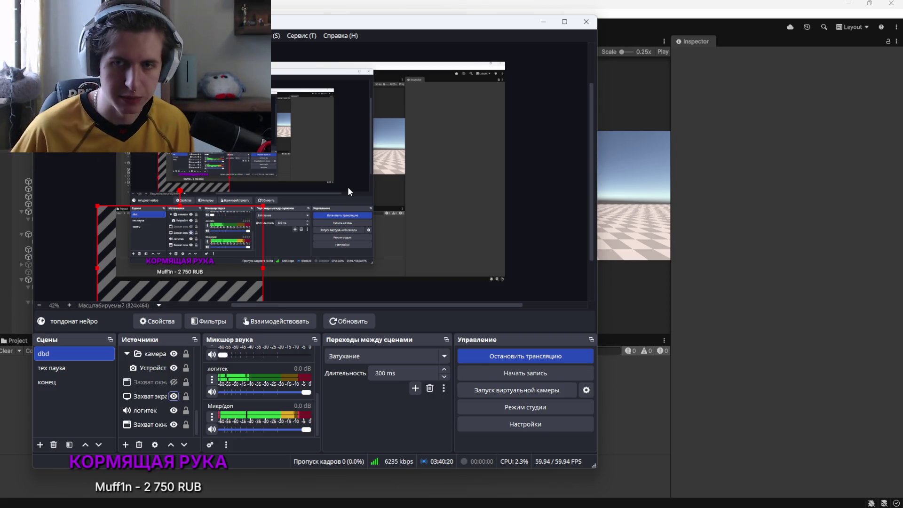
Bring the Unity editor back in front of OBS Studio
{"action": "left_click", "coordinate": [656, 165]}
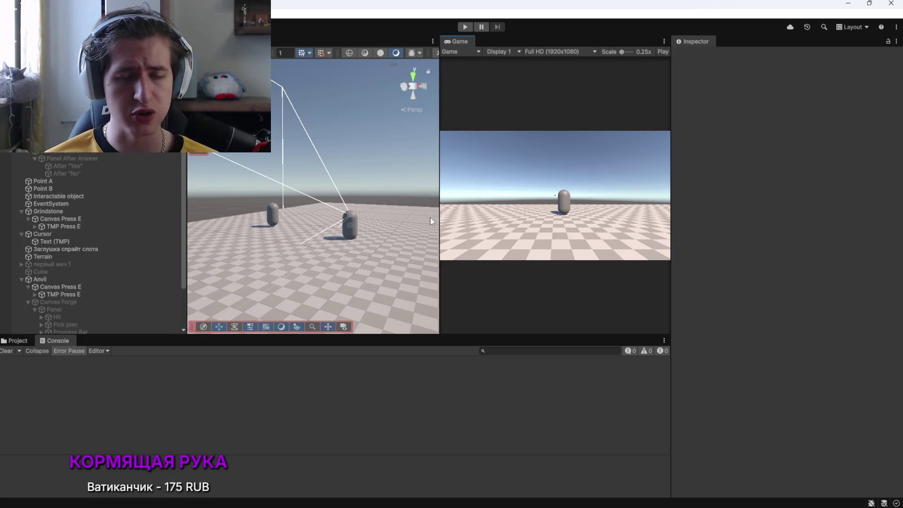
Orbit closer to the capsules and select Canvas Answer to inspect its AfterAnswer component
{"action": "mouse_move", "coordinate": [430, 221]}
{"action": "left_mouse_down"}
{"action": "mouse_move", "coordinate": [306, 271]}
{"action": "mouse_move", "coordinate": [494, 317]}
{"action": "mouse_move", "coordinate": [629, 312]}
{"action": "mouse_move", "coordinate": [557, 298]}
{"action": "mouse_move", "coordinate": [372, 300]}
{"action": "mouse_move", "coordinate": [235, 226]}
{"action": "left_mouse_up"}
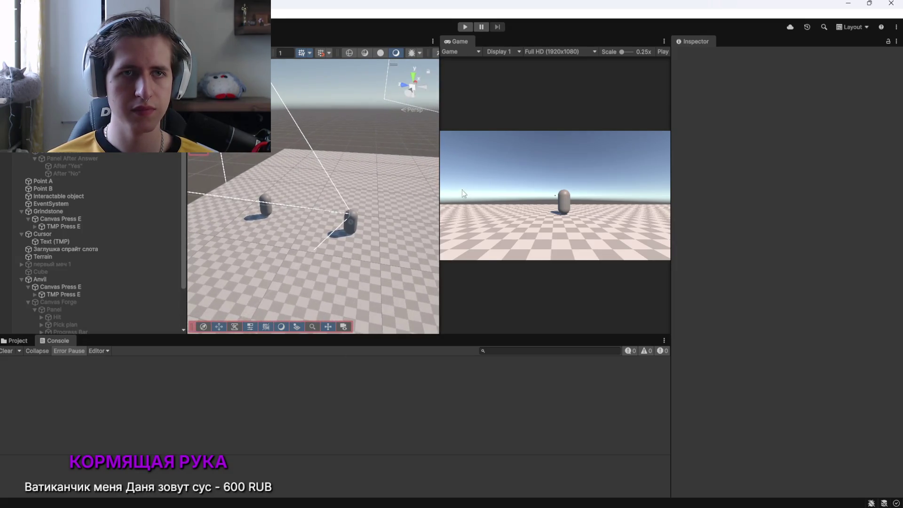
{"action": "left_click", "coordinate": [81, 151]}
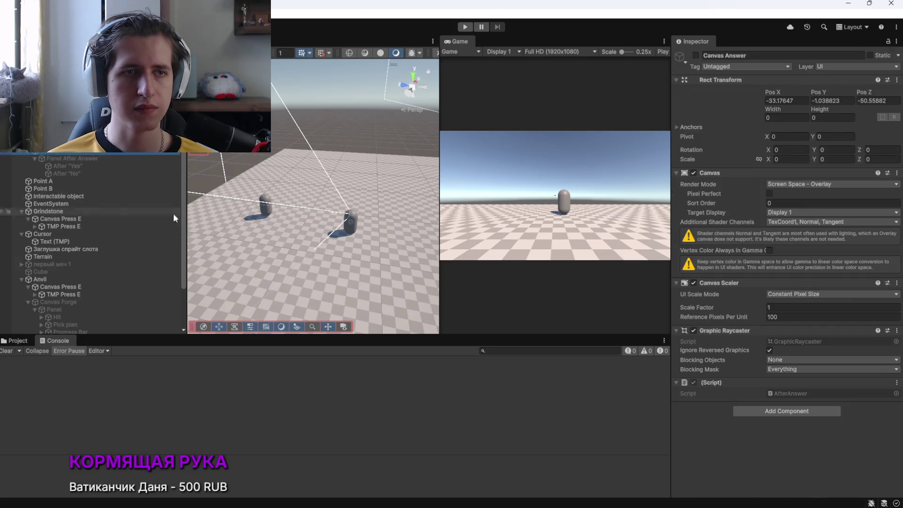
{"action": "key", "text": "alt+Tab"}
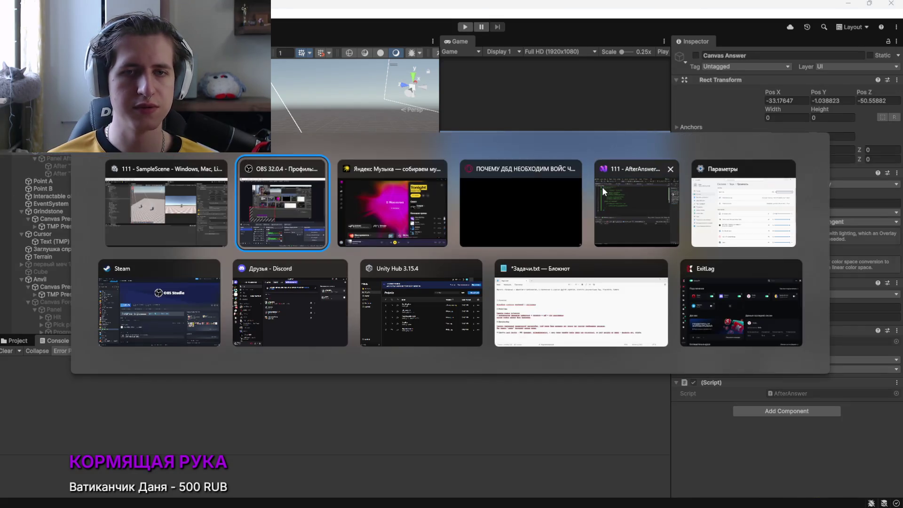
Remove the /* */ block comment markers so the whole AfterAnswer script is active
{"action": "left_click", "coordinate": [272, 201]}
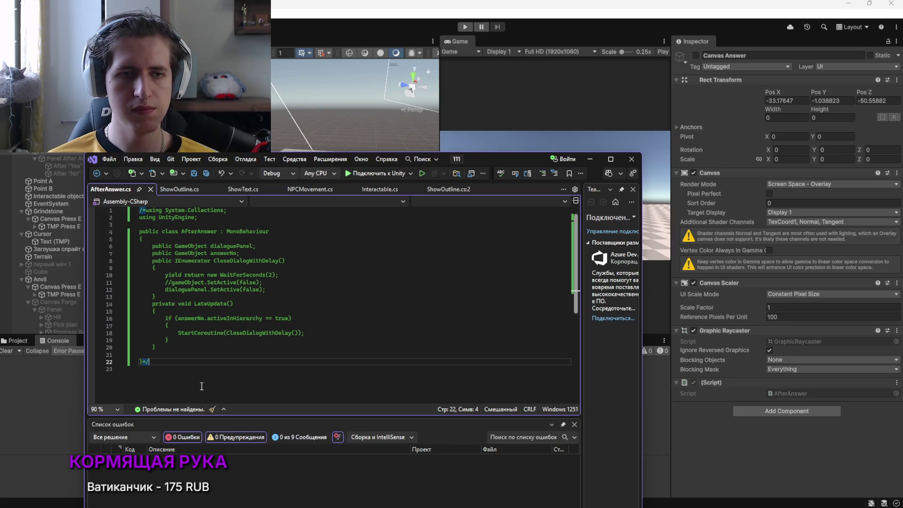
{"action": "key", "text": "BackSpace"}
{"action": "key", "text": "BackSpace"}
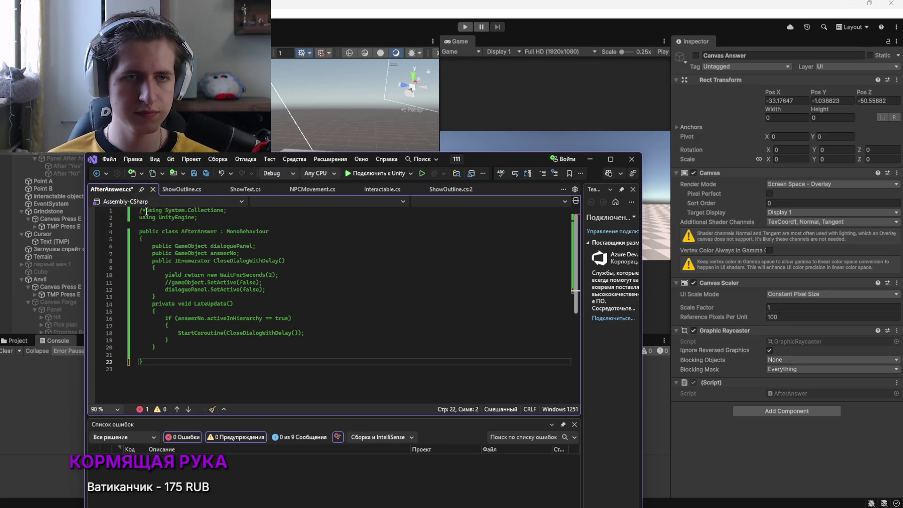
{"action": "key", "text": "ctrl+Home"}
{"action": "key", "text": "Delete"}
{"action": "key", "text": "Delete"}
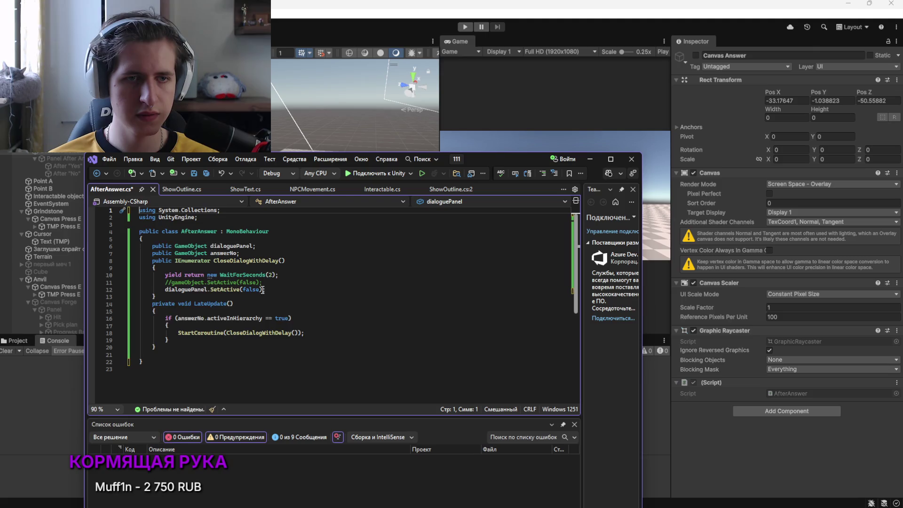
{"action": "left_click", "coordinate": [235, 364]}
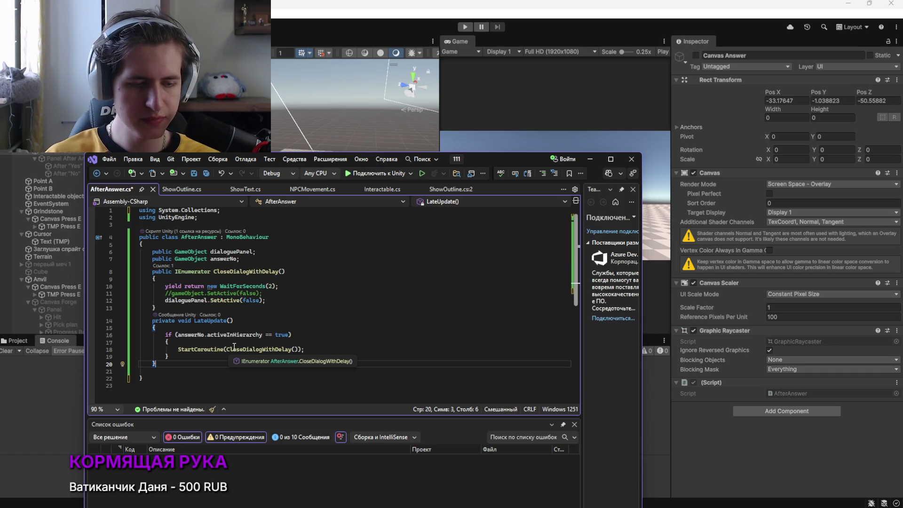
Delete the commented gameObject.SetActive line and the leftover empty line 11
{"action": "mouse_move", "coordinate": [271, 295]}
{"action": "left_mouse_down"}
{"action": "mouse_move", "coordinate": [151, 304]}
{"action": "mouse_move", "coordinate": [149, 294]}
{"action": "left_mouse_up"}
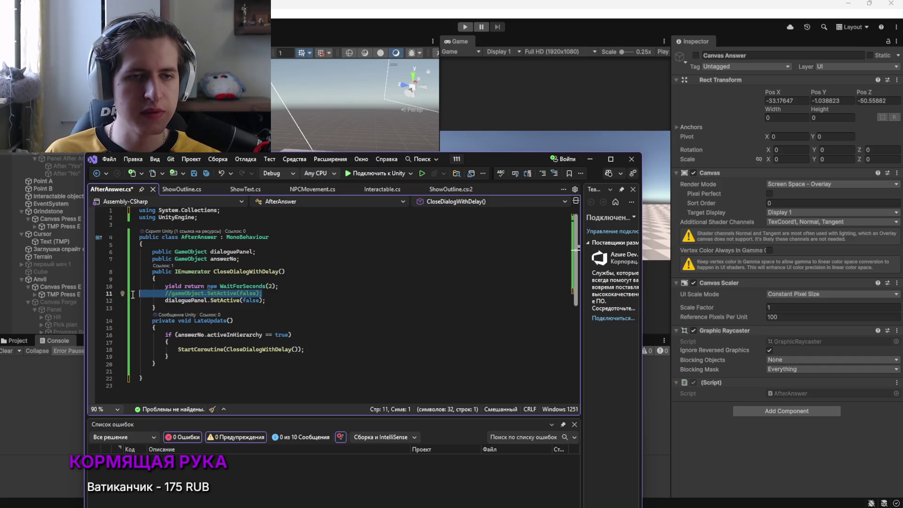
{"action": "key", "text": "Delete"}
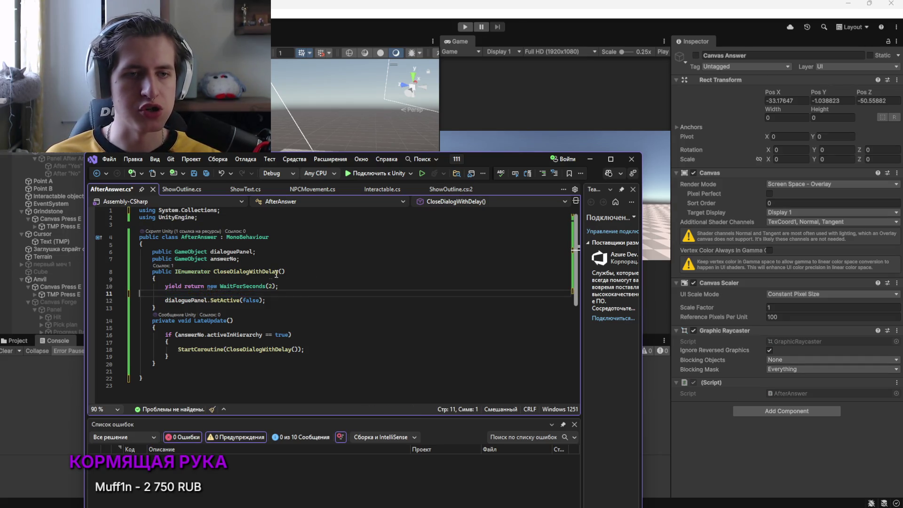
{"action": "key", "text": "Delete"}
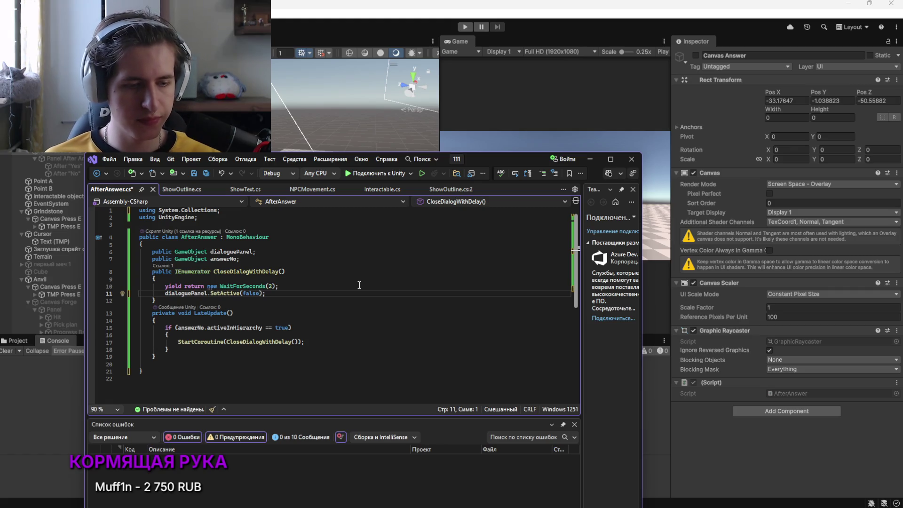
{"action": "key", "text": "alt+Tab"}
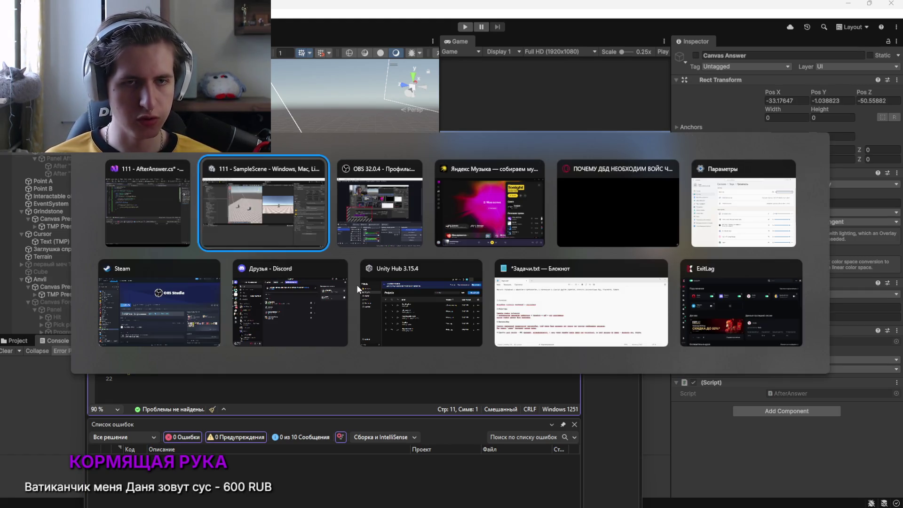
{"action": "key", "text": "alt+Tab"}
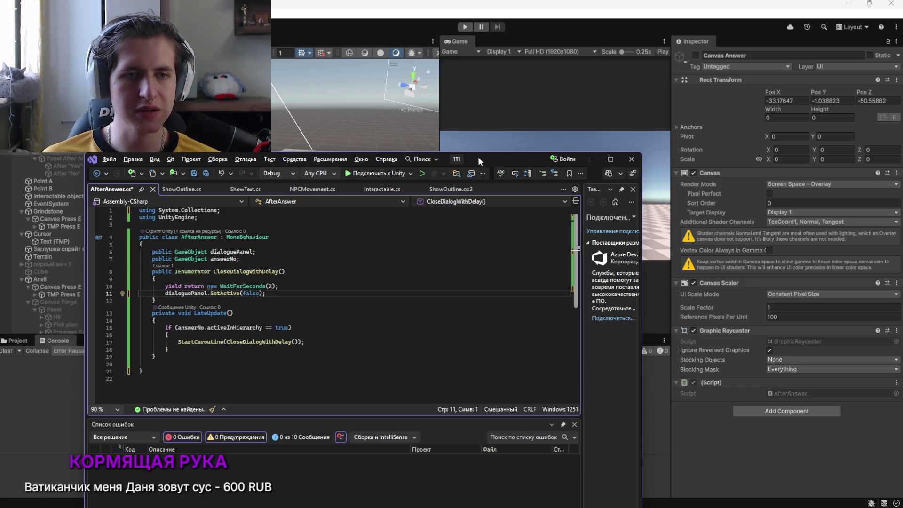
Return to Unity and orbit the Scene view around the capsules
{"action": "left_click", "coordinate": [193, 175]}
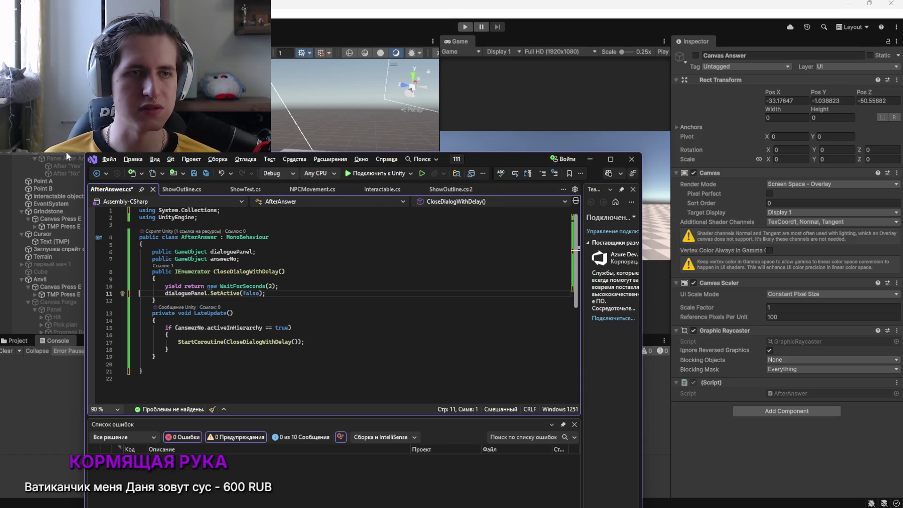
{"action": "left_click", "coordinate": [66, 152]}
{"action": "mouse_move", "coordinate": [362, 261]}
{"action": "left_mouse_down"}
{"action": "mouse_move", "coordinate": [289, 267]}
{"action": "mouse_move", "coordinate": [211, 204]}
{"action": "left_mouse_up"}
Check Panel After Answer and Canvas Answer, then save the AfterAnswer script
{"action": "left_click", "coordinate": [113, 159]}
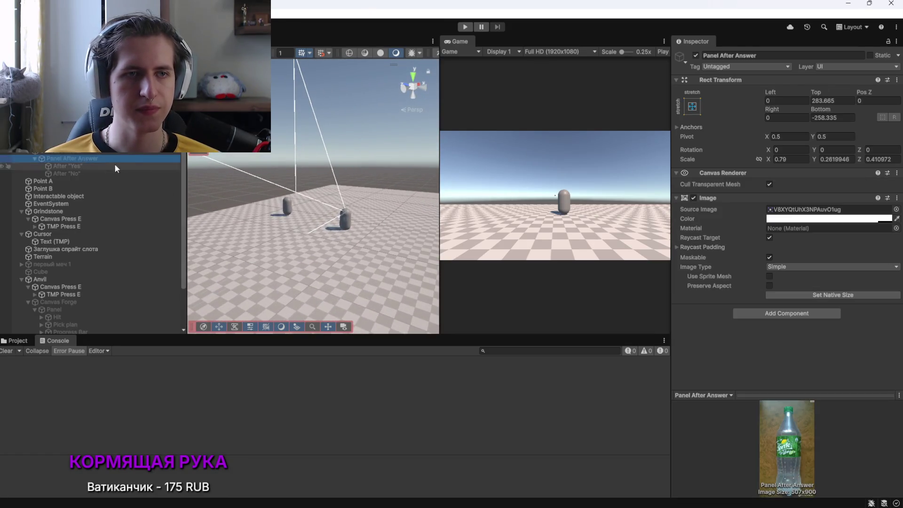
{"action": "left_click", "coordinate": [70, 151]}
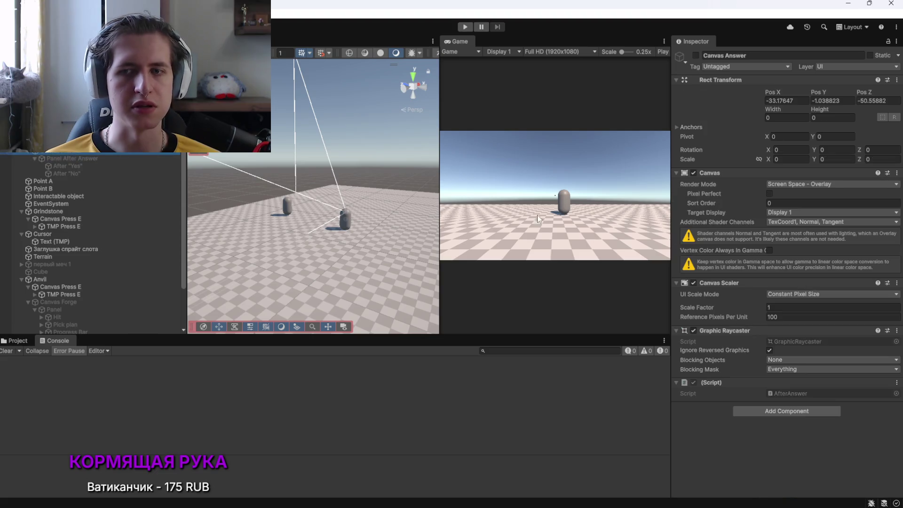
{"action": "key", "text": "alt+Tab"}
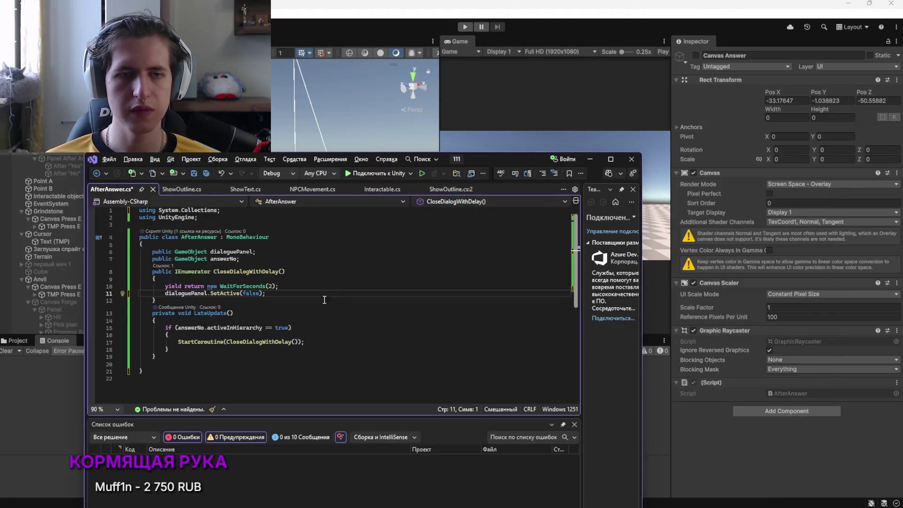
{"action": "key", "text": "ctrl+s"}
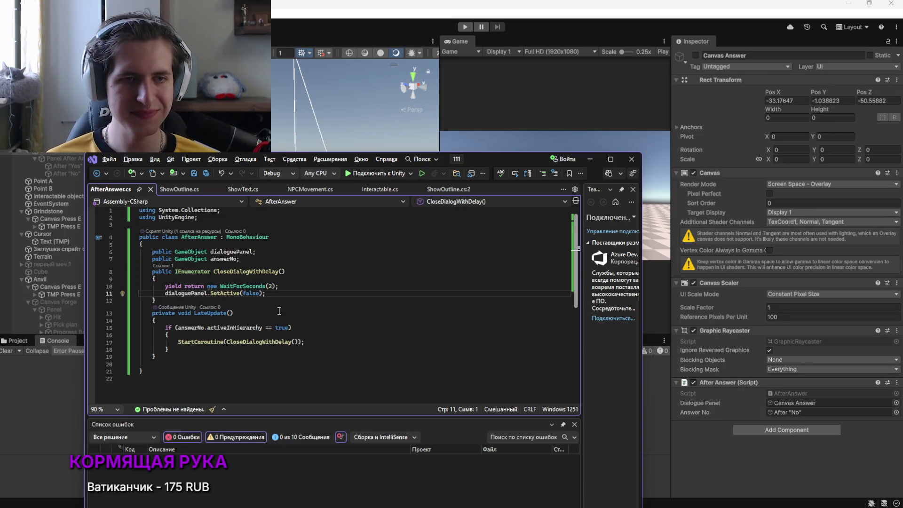
Review the WaitForSeconds delay on line 10 of AfterAnswer before going to the browser
{"action": "mouse_move", "coordinate": [485, 160]}
{"action": "left_mouse_down"}
{"action": "mouse_move", "coordinate": [530, 146]}
{"action": "mouse_move", "coordinate": [487, 139]}
{"action": "left_mouse_up"}
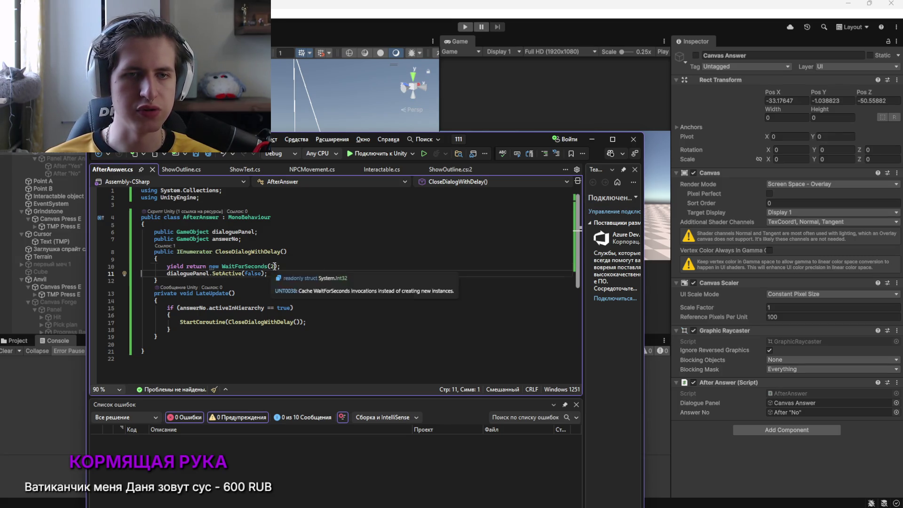
{"action": "left_click", "coordinate": [301, 269]}
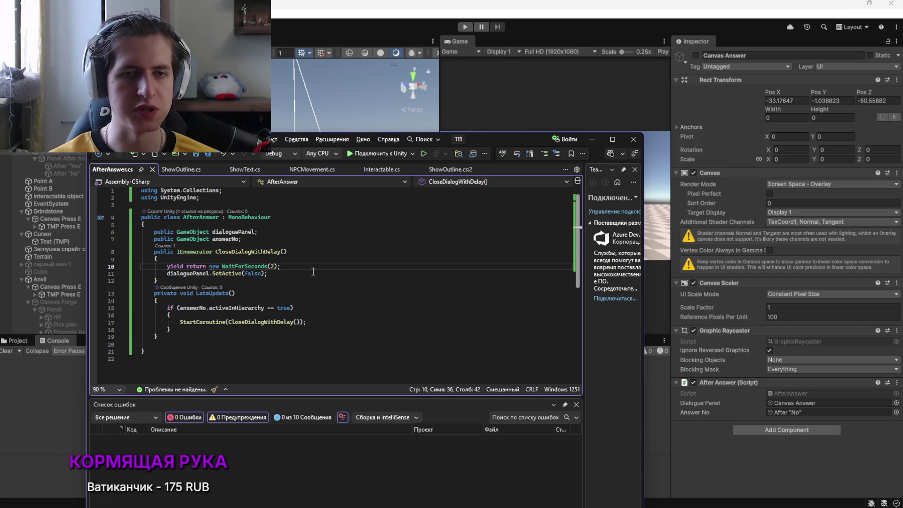
{"action": "key", "text": "alt+Tab"}
{"action": "key", "text": "alt+Tab"}
{"action": "key", "text": "alt+Tab"}
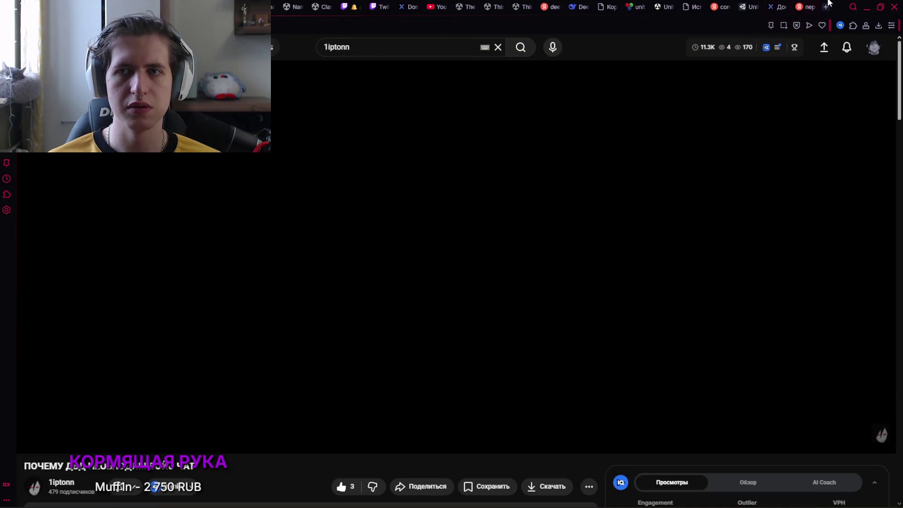
Look through the DeepSeek, Asset Store and docs tabs to reach the Unity Coroutines manual page
{"action": "left_click", "coordinate": [669, 3]}
{"action": "left_click", "coordinate": [655, 6]}
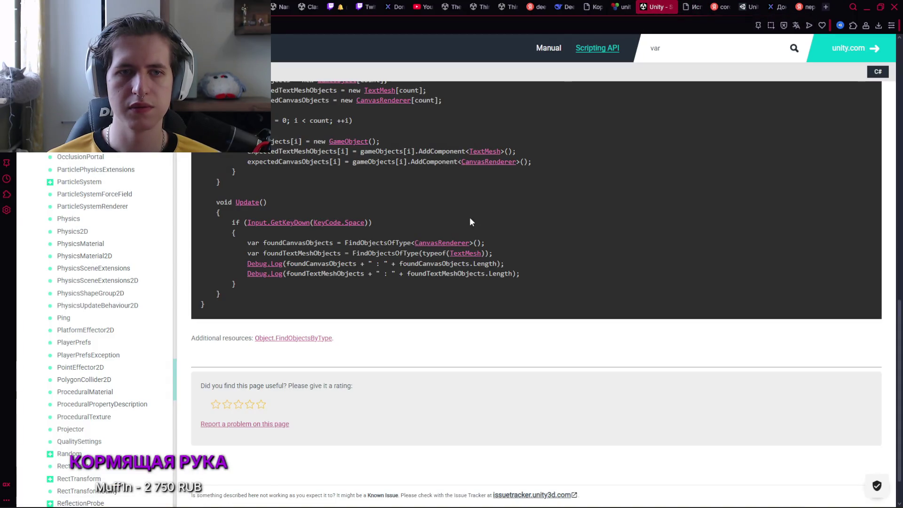
{"action": "left_click", "coordinate": [589, 5]}
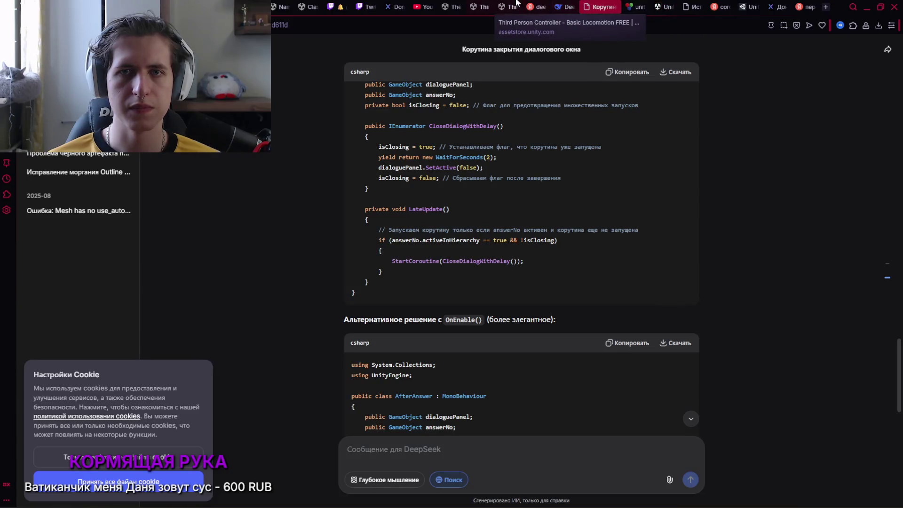
{"action": "left_click", "coordinate": [490, 4]}
{"action": "left_click", "coordinate": [451, 7]}
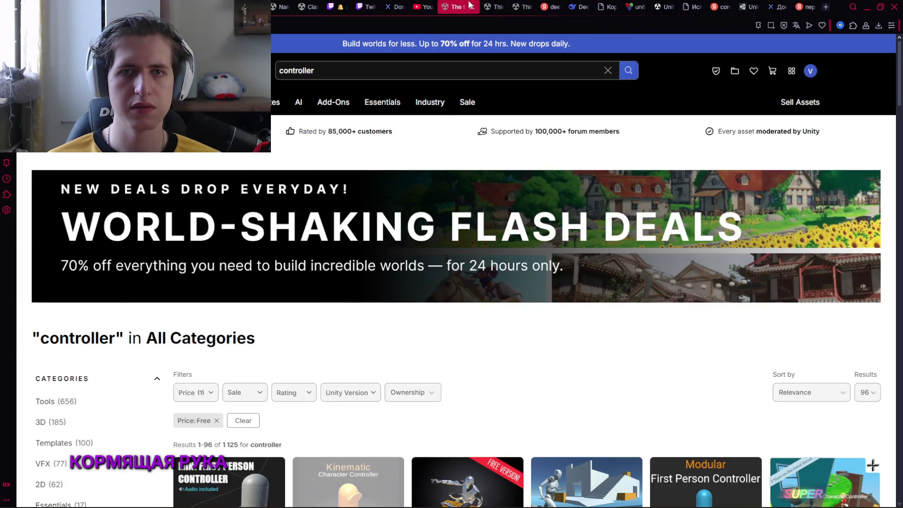
{"action": "left_click", "coordinate": [285, 7]}
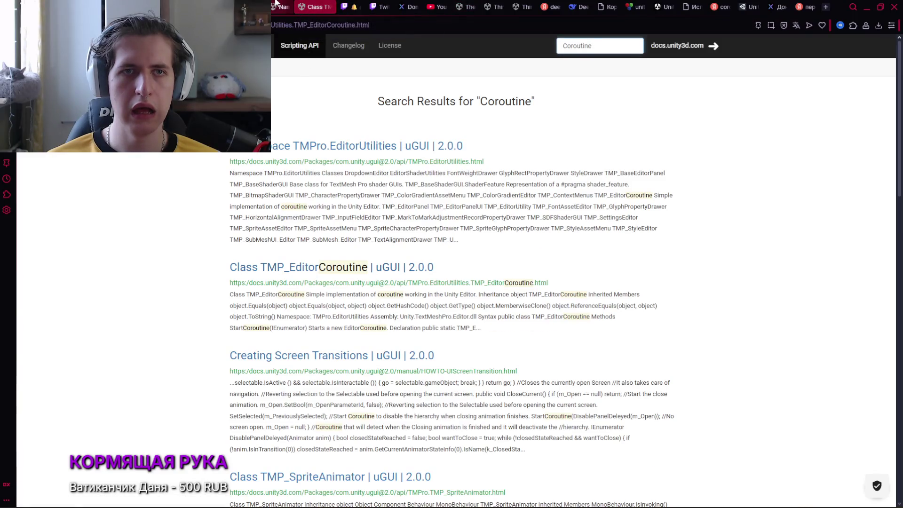
{"action": "left_click", "coordinate": [752, 7]}
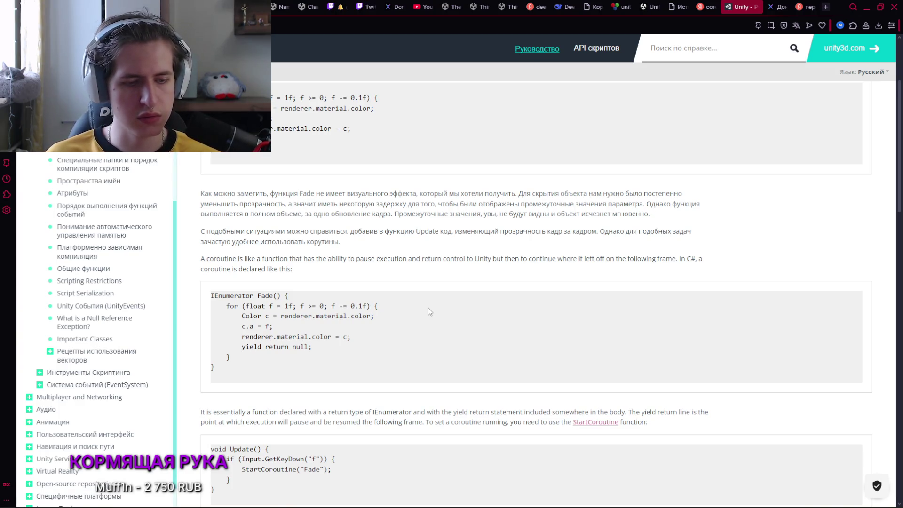
Read the Coroutines page down to the StartCoroutine examples, then return to Unity
{"action": "scroll", "coordinate": [383, 351], "scroll_direction": "up", "scroll_amount": 3}
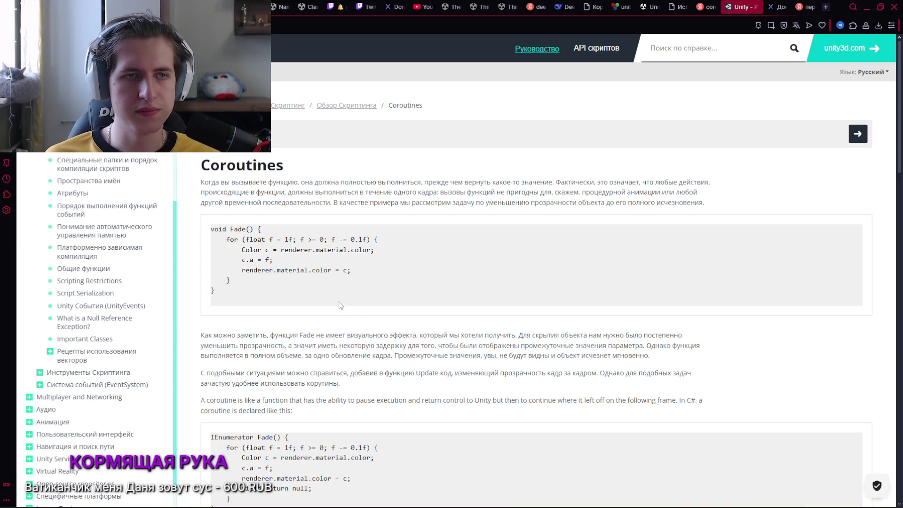
{"action": "scroll", "coordinate": [339, 303], "scroll_direction": "down", "scroll_amount": 4}
{"action": "scroll", "coordinate": [348, 325], "scroll_direction": "up", "scroll_amount": 3}
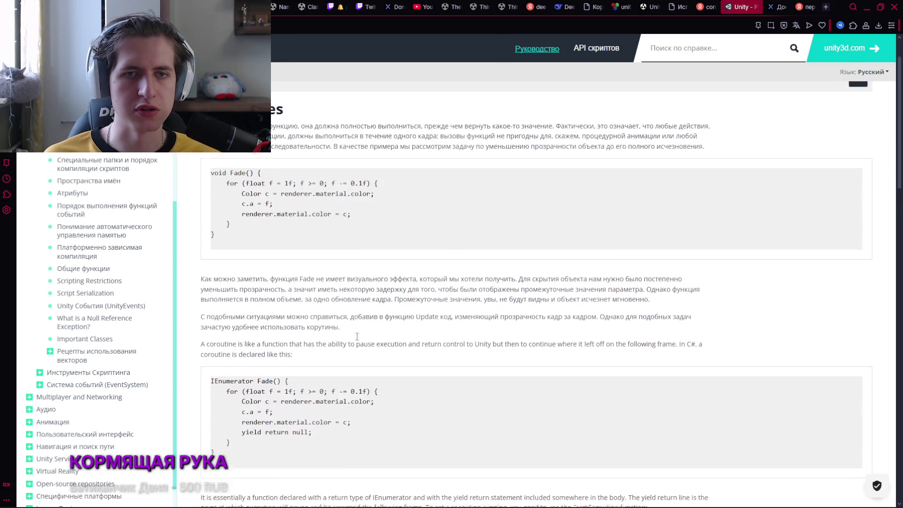
{"action": "scroll", "coordinate": [357, 221], "scroll_direction": "down", "scroll_amount": 4}
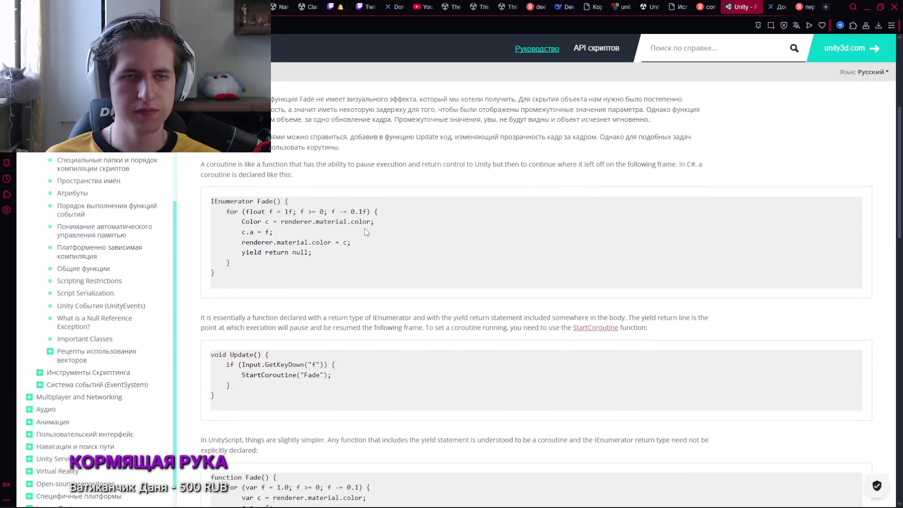
{"action": "scroll", "coordinate": [358, 226], "scroll_direction": "down", "scroll_amount": 1}
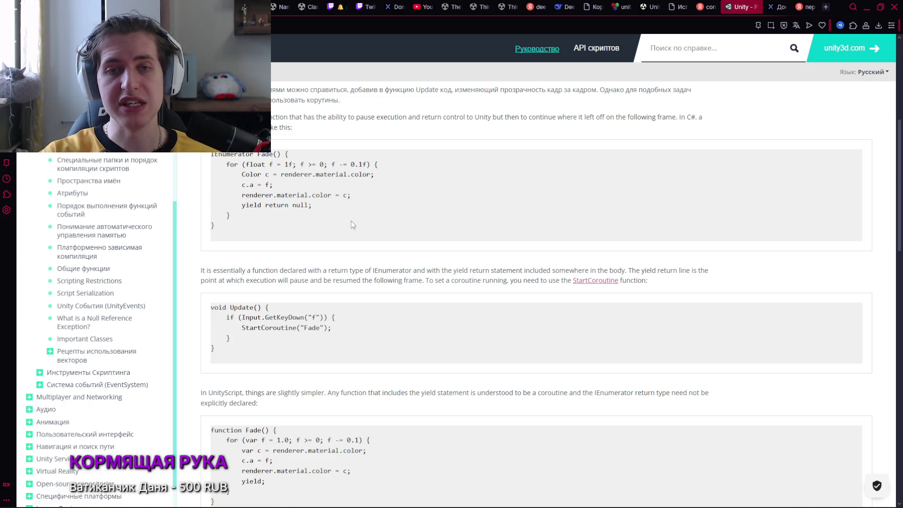
{"action": "key", "text": "alt+Tab"}
{"action": "key", "text": "alt+Tab"}
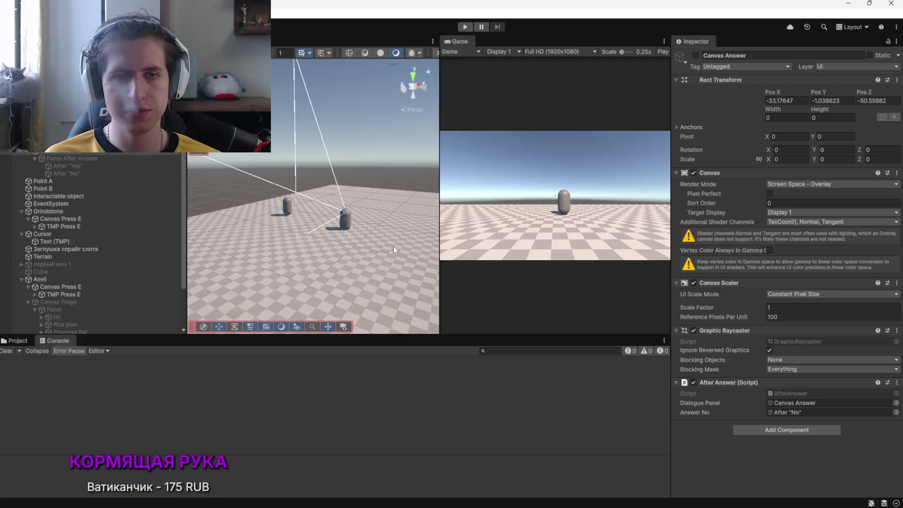
{"action": "key", "text": "alt+Tab"}
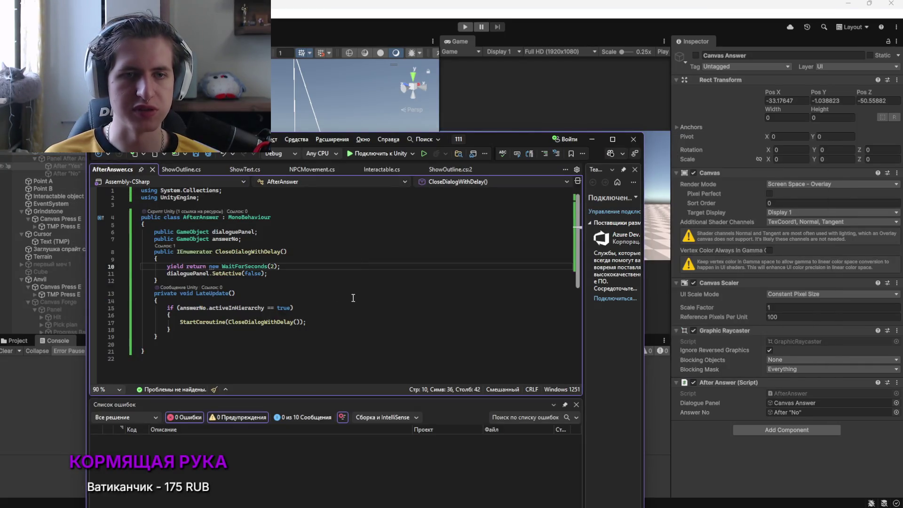
Undo the last AfterAnswer.cs edit to restore the commented SetActive line, then select Anvil in Unity
{"action": "left_click", "coordinate": [352, 297]}
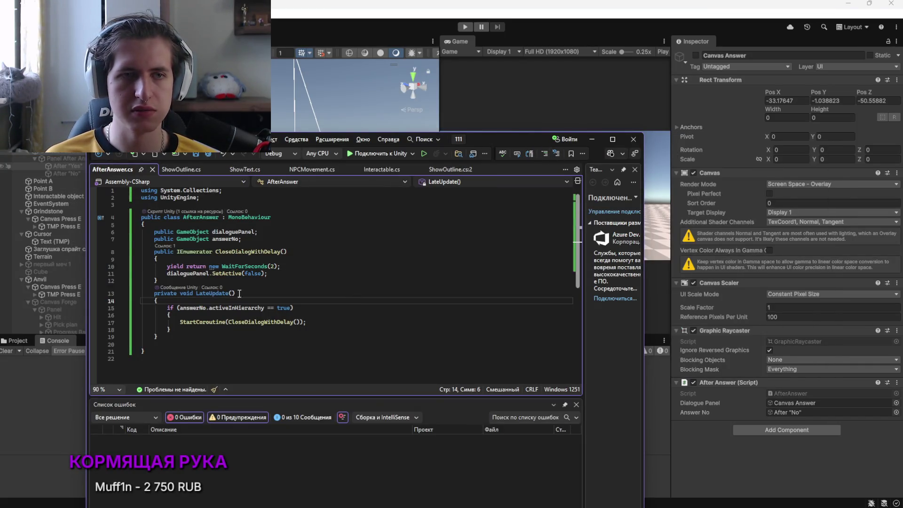
{"action": "key", "text": "ctrl+z"}
{"action": "key", "text": "ctrl+z"}
{"action": "key", "text": "ctrl+z"}
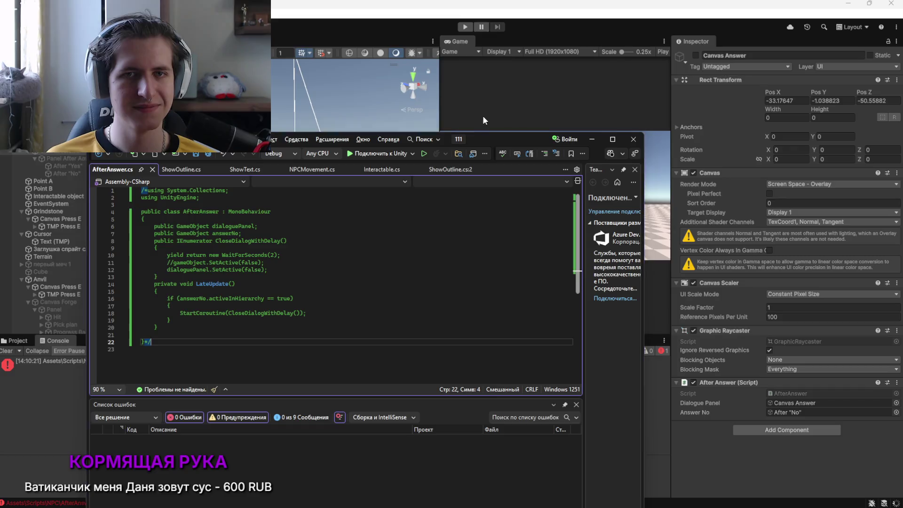
{"action": "key", "text": "alt+Tab"}
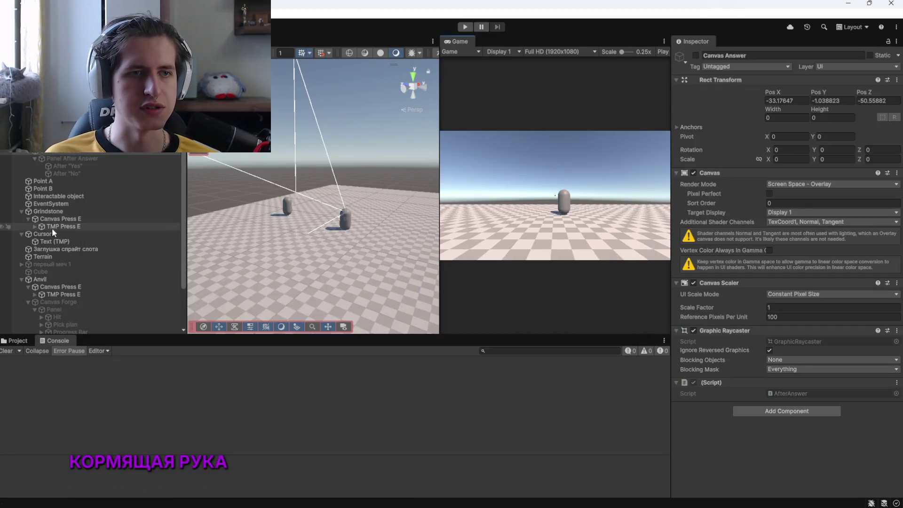
{"action": "left_click", "coordinate": [52, 280]}
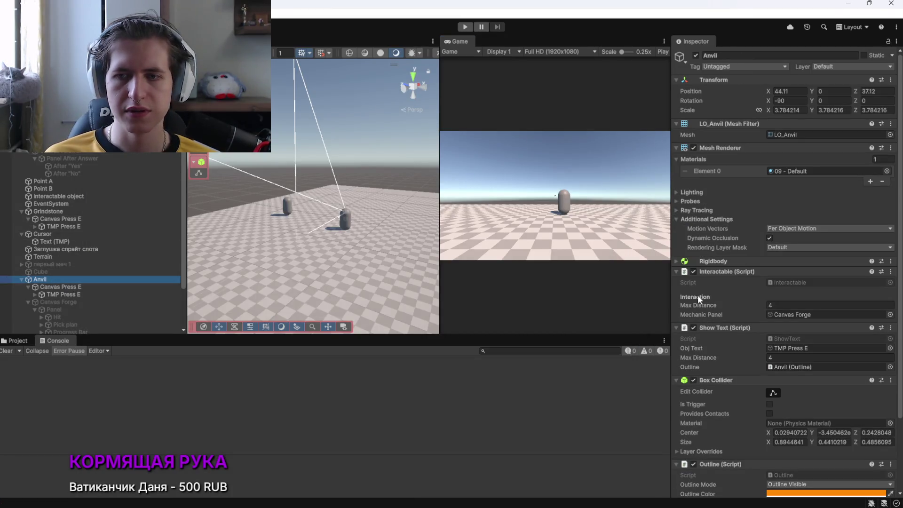
Open Anvil's Interactable script and close the NPCMovement, ShowOutline and ShowText tabs
{"action": "double_click", "coordinate": [790, 283]}
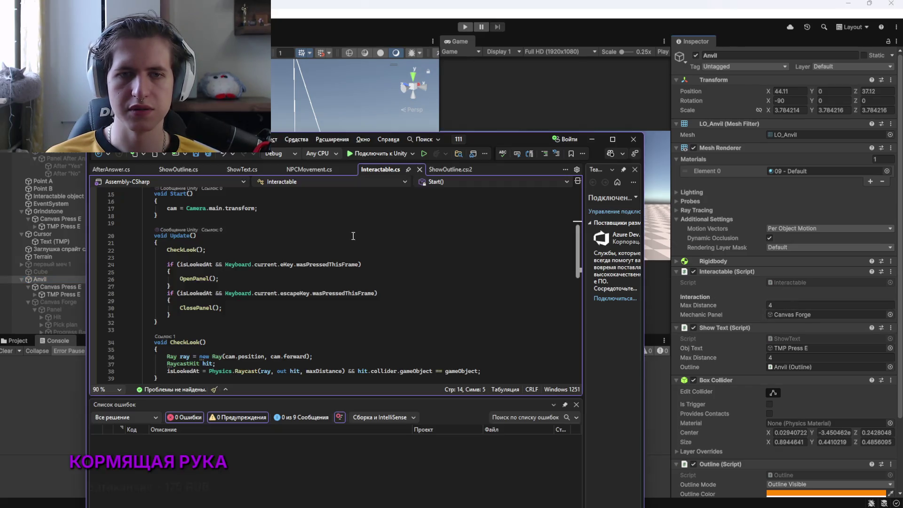
{"action": "left_click", "coordinate": [348, 168]}
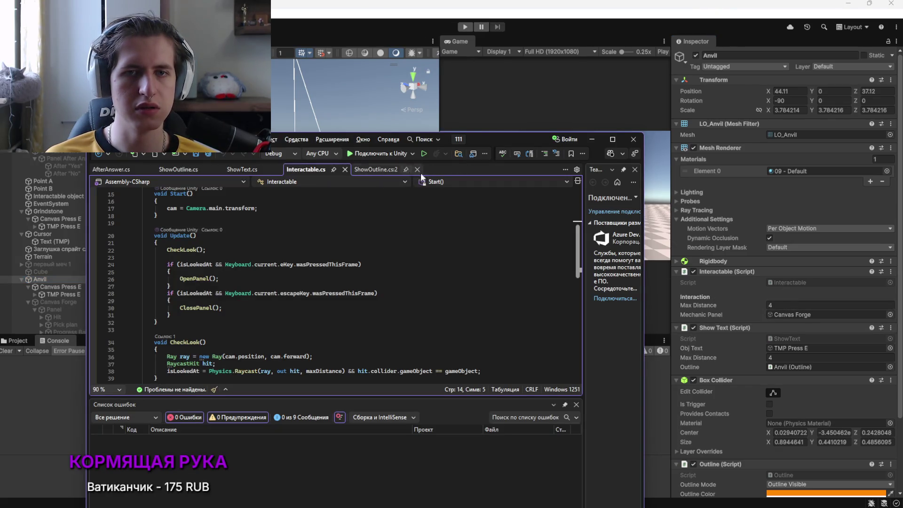
{"action": "left_click", "coordinate": [414, 169]}
{"action": "left_click", "coordinate": [277, 169]}
{"action": "left_click", "coordinate": [215, 168]}
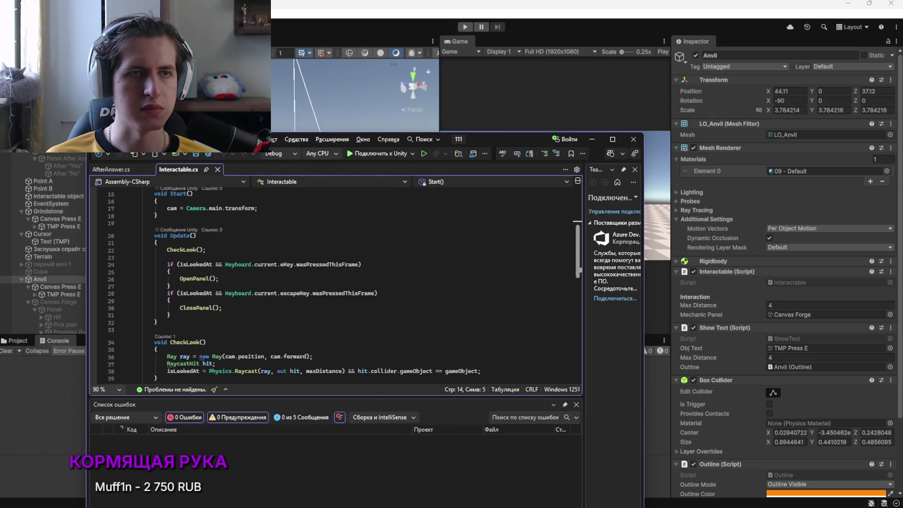
Inspect Canvas Dialogue and the Quest text object, ending with Canvas Dialogue selected
{"action": "left_click", "coordinate": [55, 154]}
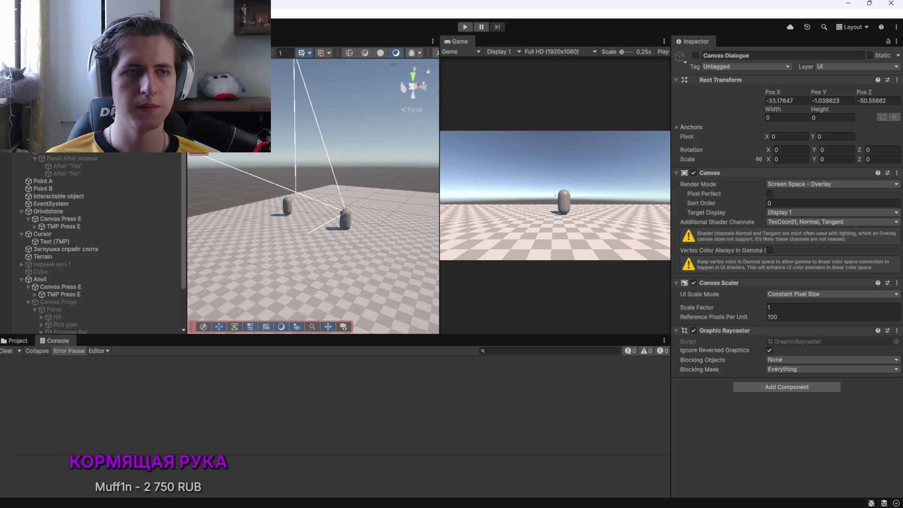
{"action": "left_click", "coordinate": [57, 94]}
{"action": "scroll", "coordinate": [696, 342], "scroll_direction": "down", "scroll_amount": 5}
{"action": "scroll", "coordinate": [706, 344], "scroll_direction": "up", "scroll_amount": 5}
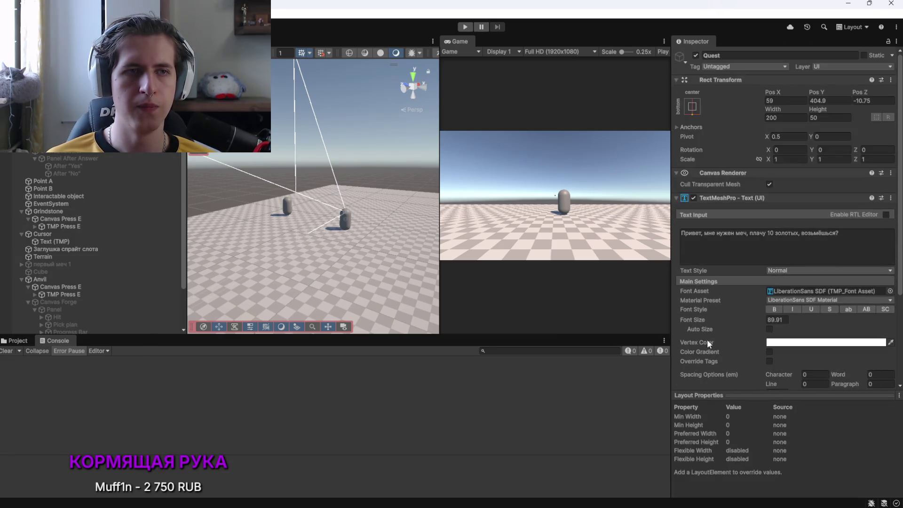
{"action": "left_click", "coordinate": [56, 94]}
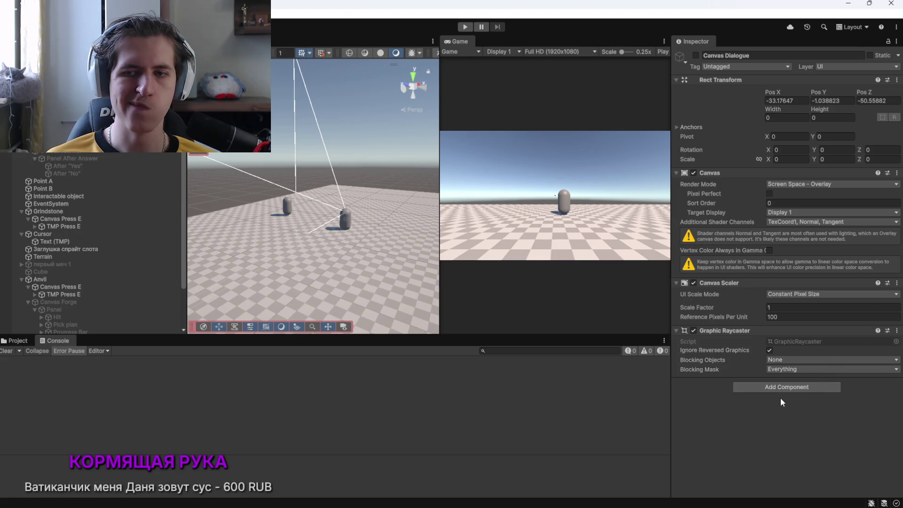
Attach a new CloseDialogue script to Canvas Dialogue and save CloseDialogue.cs
{"action": "left_click", "coordinate": [763, 387]}
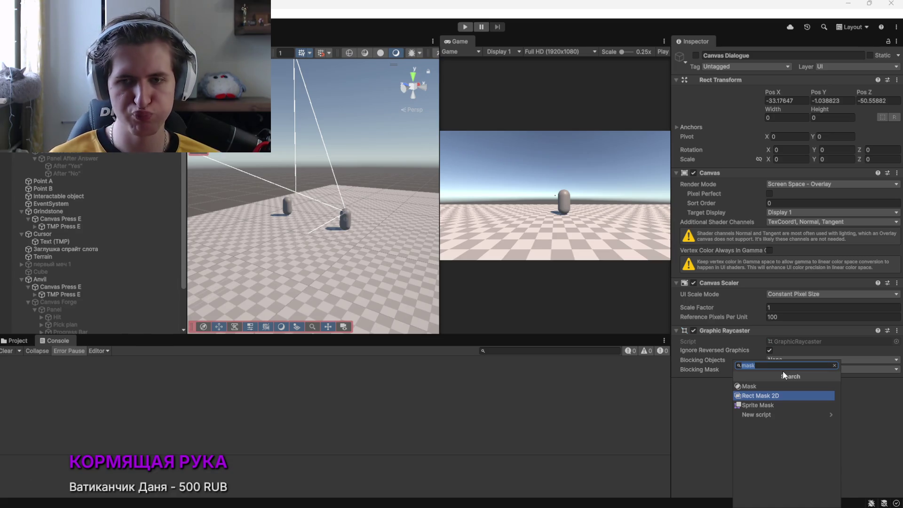
{"action": "type", "text": "Close"}
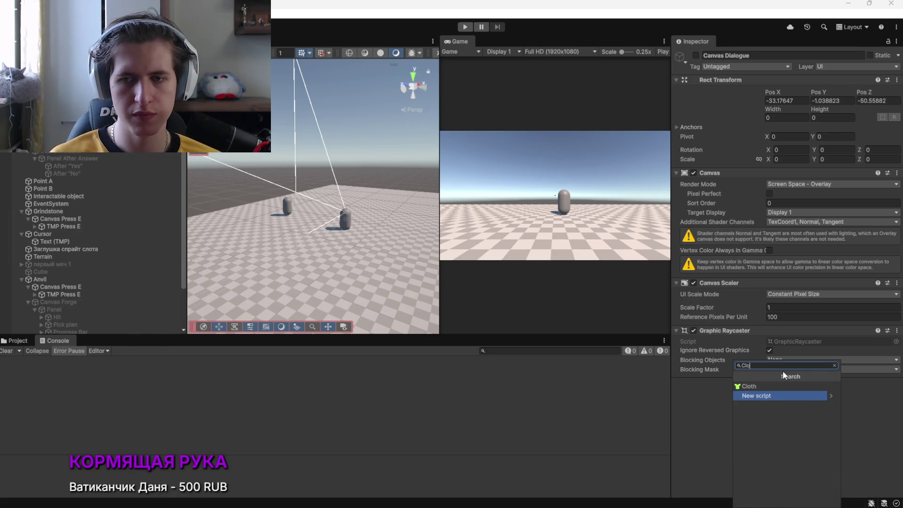
{"action": "type", "text": "Dialogue"}
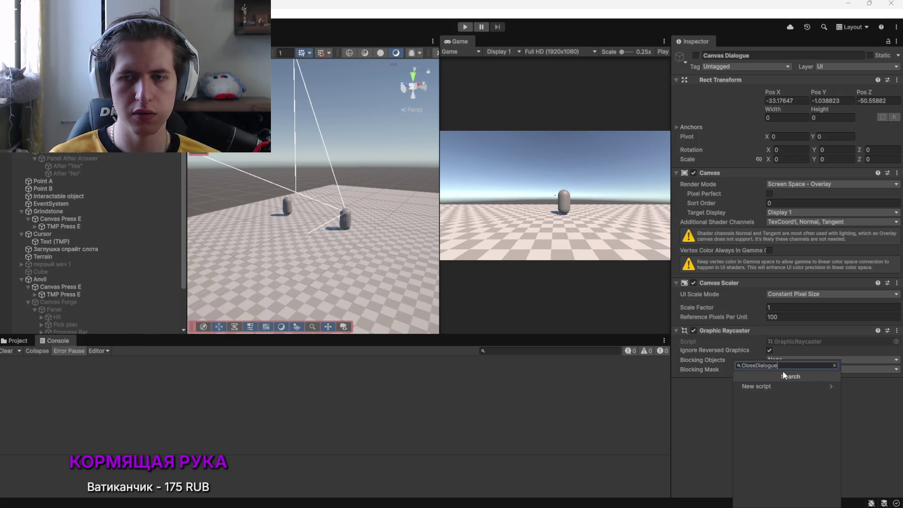
{"action": "left_click", "coordinate": [778, 386]}
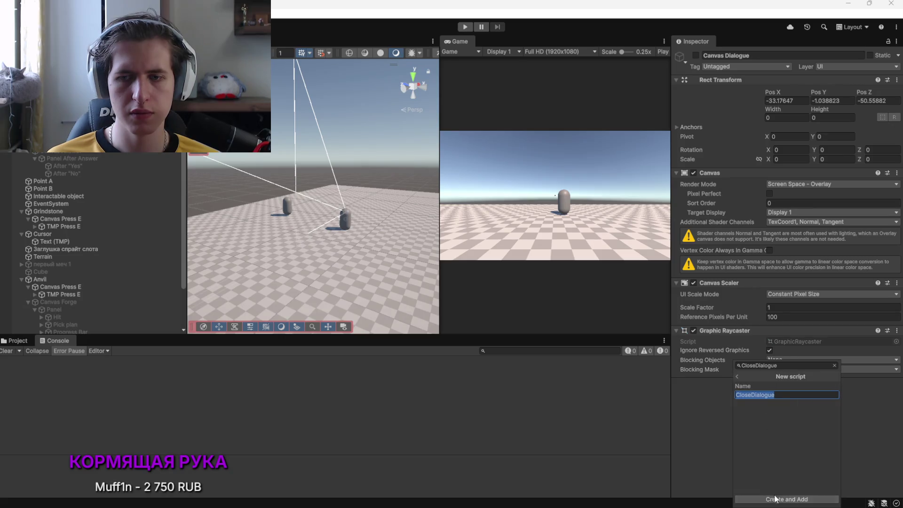
{"action": "left_click", "coordinate": [779, 499]}
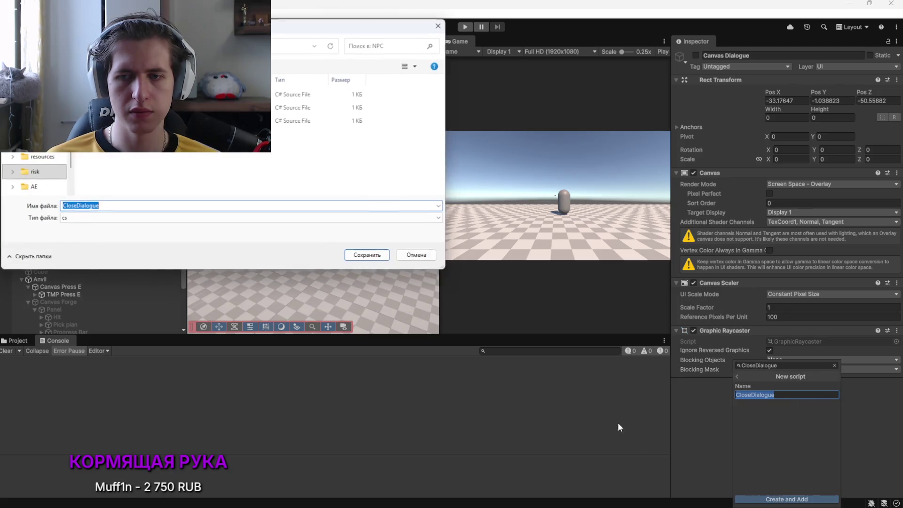
{"action": "left_click", "coordinate": [365, 258]}
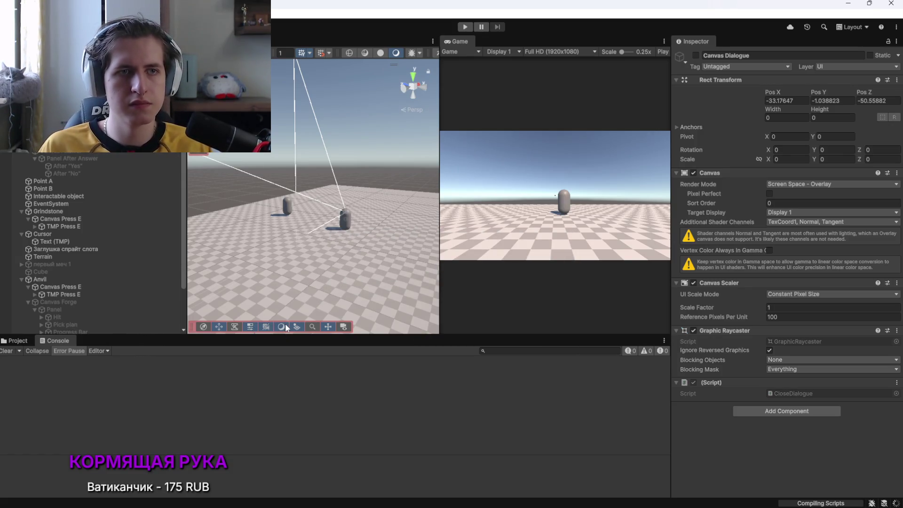
{"action": "key", "text": "alt+Tab"}
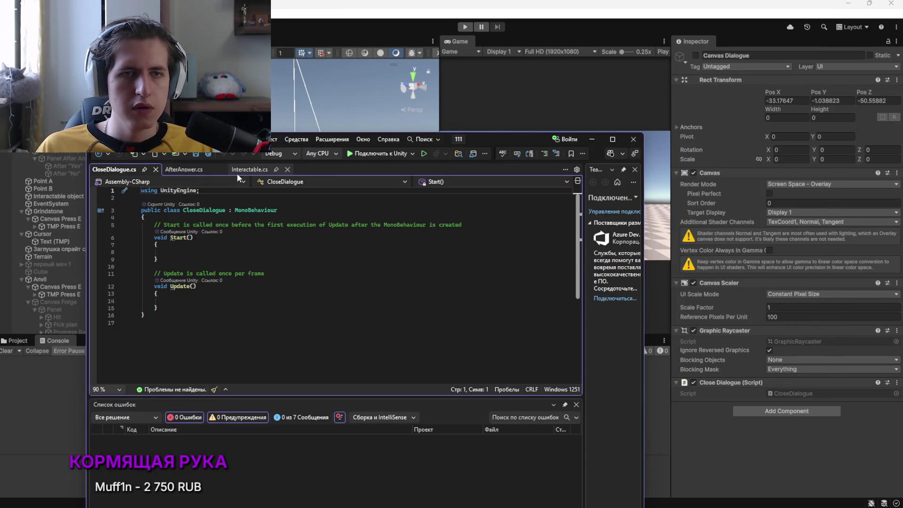
Undock Interactable.cs into its own window and select its Escape-key if-block
{"action": "mouse_move", "coordinate": [236, 173]}
{"action": "left_mouse_down"}
{"action": "mouse_move", "coordinate": [310, 197]}
{"action": "mouse_move", "coordinate": [396, 255]}
{"action": "left_mouse_up"}
{"action": "scroll", "coordinate": [396, 263], "scroll_direction": "up", "scroll_amount": 5}
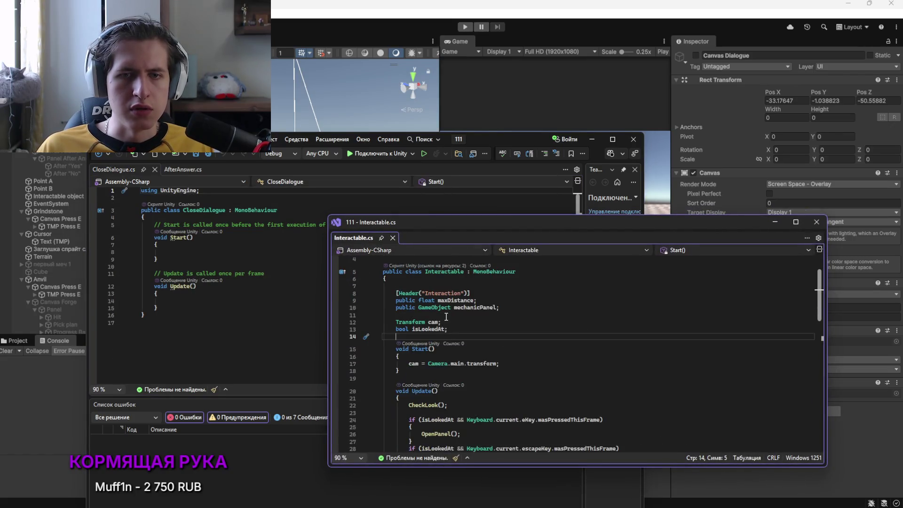
{"action": "scroll", "coordinate": [435, 307], "scroll_direction": "down", "scroll_amount": 5}
{"action": "scroll", "coordinate": [434, 307], "scroll_direction": "up", "scroll_amount": 1}
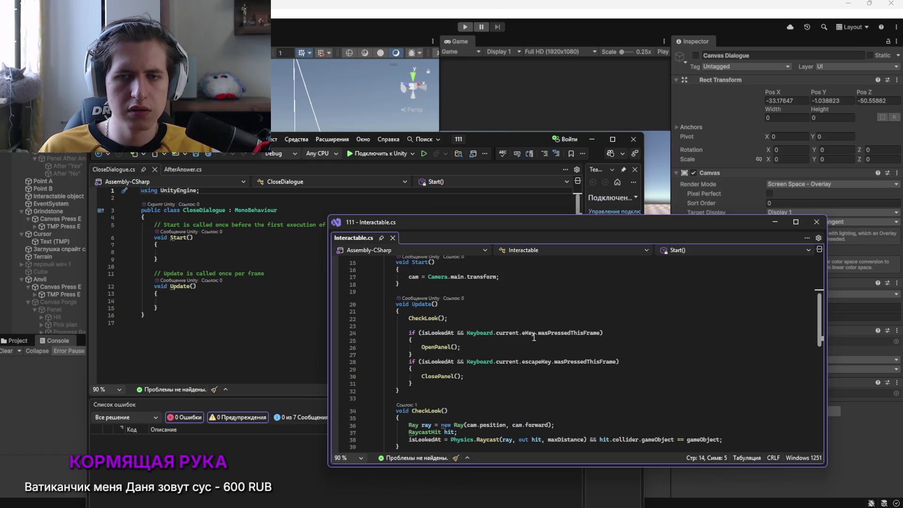
{"action": "left_click_drag", "start_coordinate": [413, 384], "coordinate": [412, 367]}
{"action": "key", "text": "ctrl+c"}
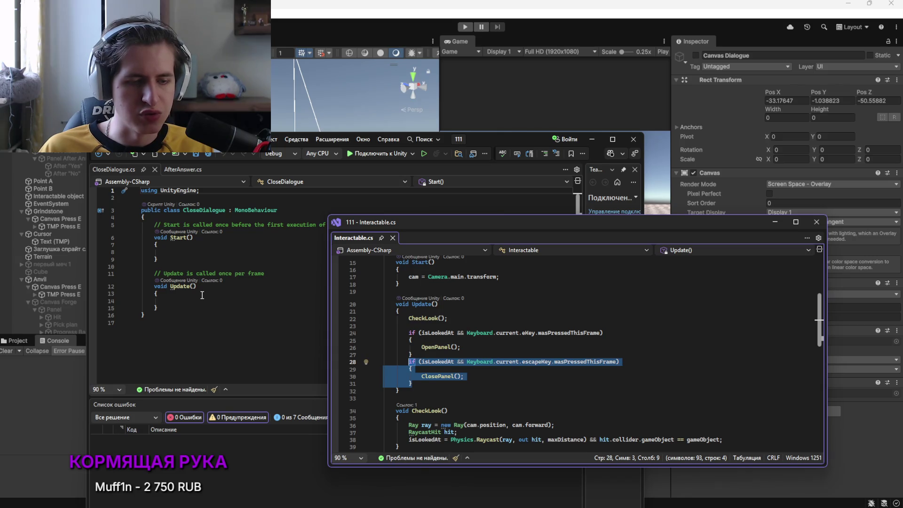
Replace the empty Start and Update methods in CloseDialogue.cs with the Escape-key block
{"action": "left_click", "coordinate": [202, 295]}
{"action": "left_click", "coordinate": [165, 307]}
{"action": "left_click_drag", "start_coordinate": [166, 307], "coordinate": [141, 222]}
{"action": "key", "text": "ctrl+v"}
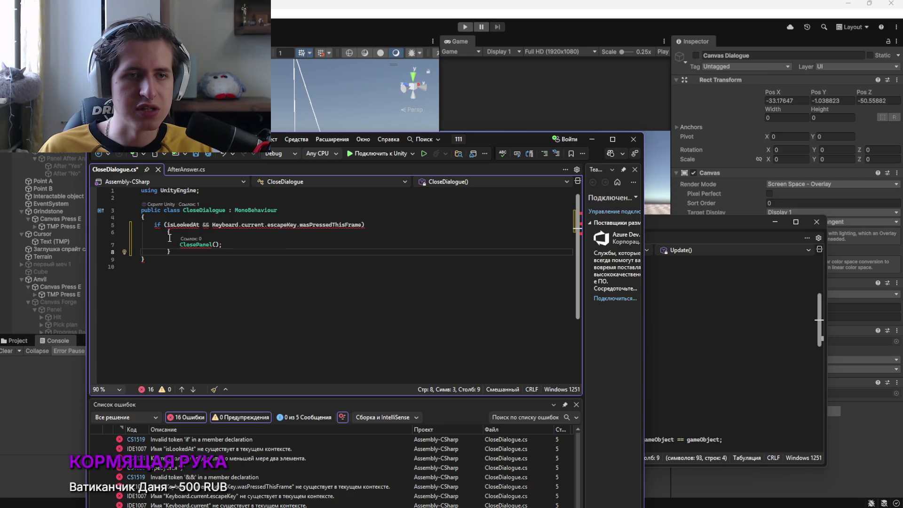
Wrap the pasted Escape-key if-block inside a new Update() method
{"action": "left_click", "coordinate": [159, 220]}
{"action": "key", "text": "Return"}
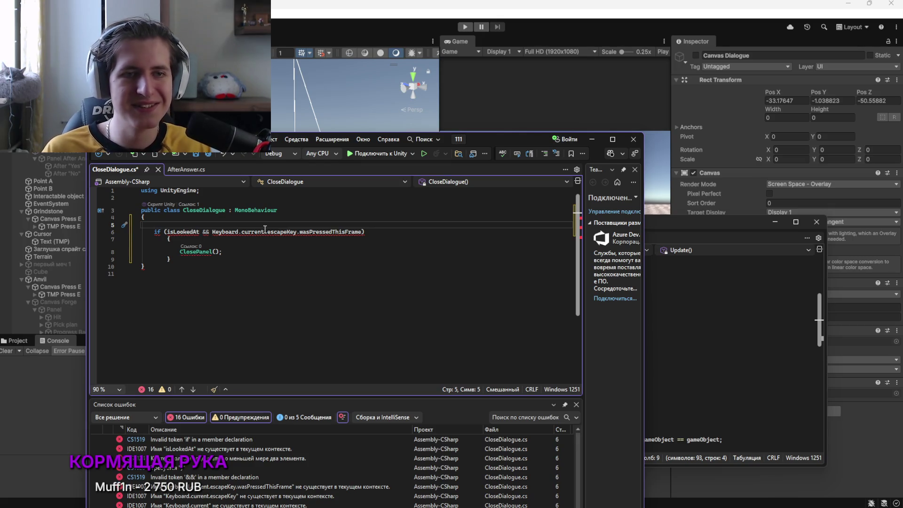
{"action": "key", "text": "alt+Tab"}
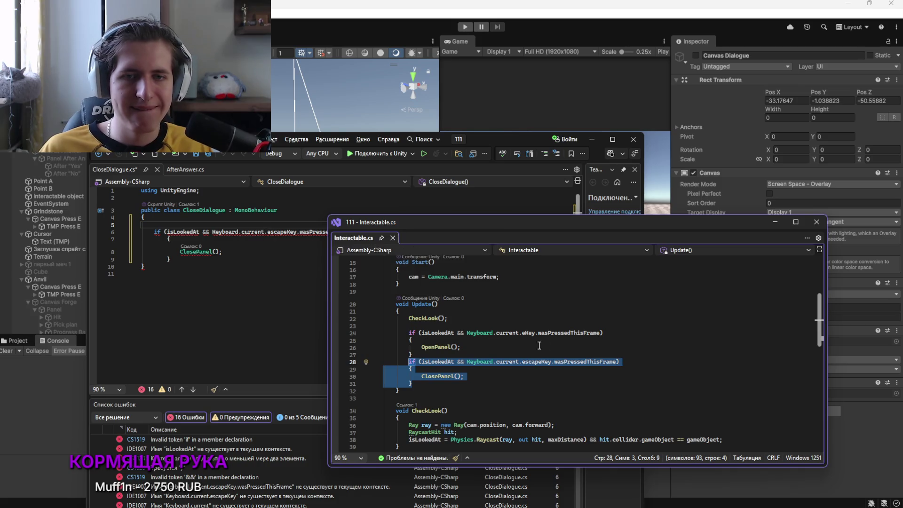
{"action": "left_click", "coordinate": [182, 227]}
{"action": "type", "text": "Update"}
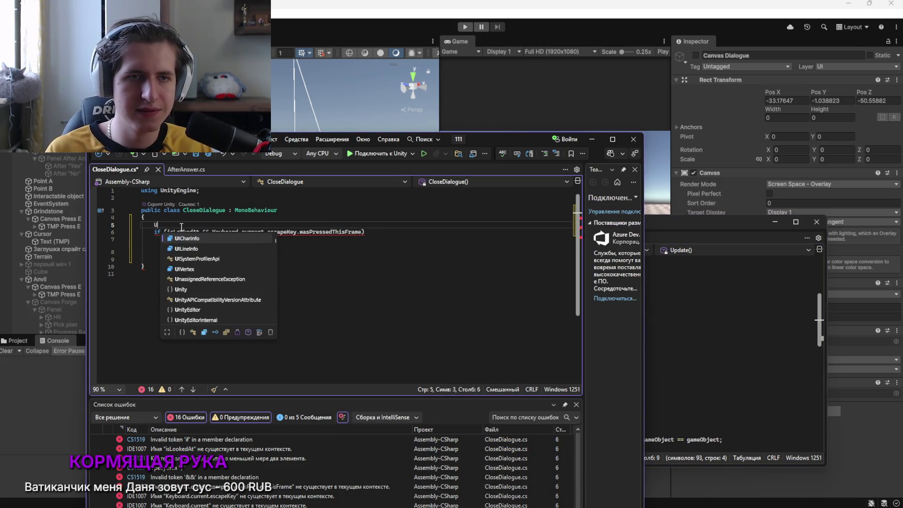
{"action": "key", "text": "Tab"}
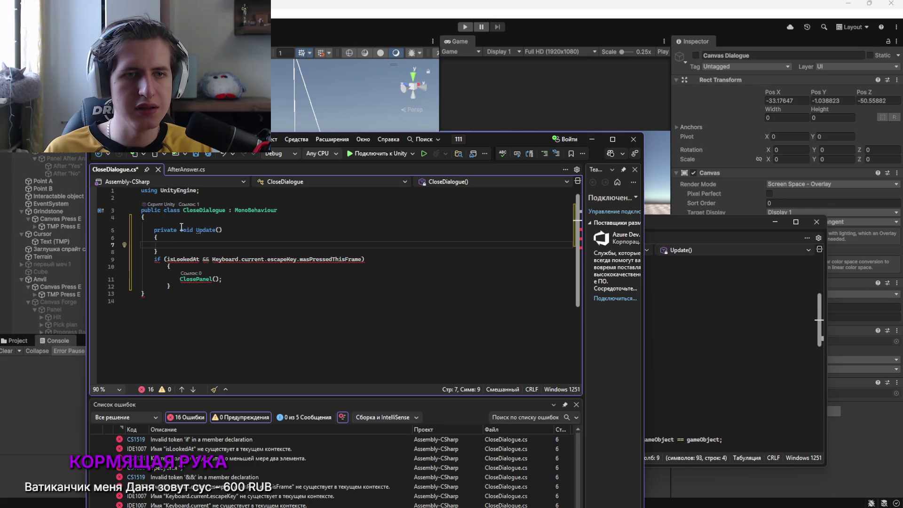
{"action": "left_click_drag", "start_coordinate": [146, 294], "coordinate": [155, 262]}
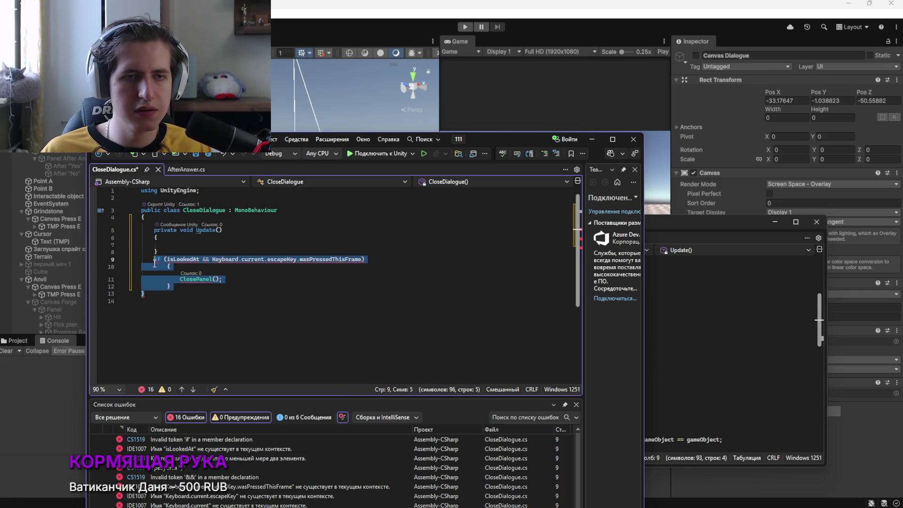
{"action": "key", "text": "ctrl+x"}
{"action": "left_click", "coordinate": [175, 245]}
{"action": "key", "text": "ctrl+v"}
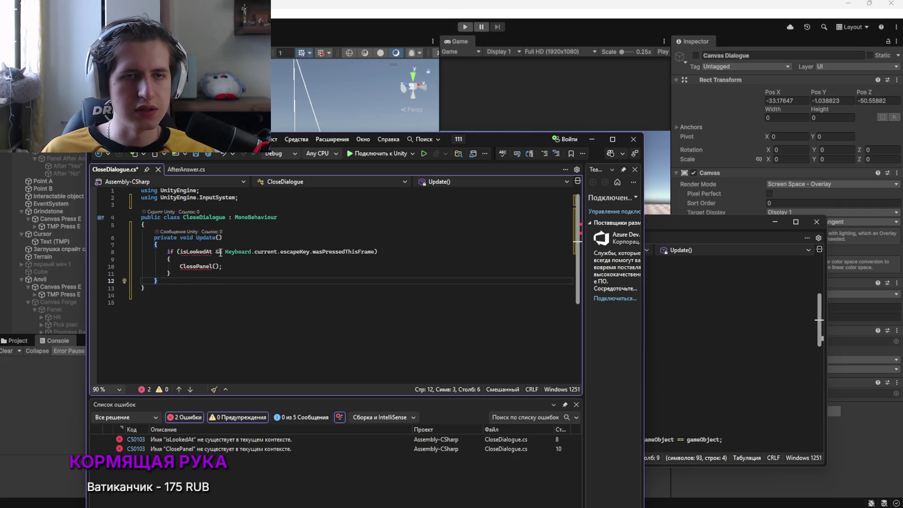
Remove 'isLookedAt && ' from the Escape condition
{"action": "left_click_drag", "start_coordinate": [225, 253], "coordinate": [184, 254]}
{"action": "key", "text": "BackSpace"}
{"action": "left_click", "coordinate": [169, 303]}
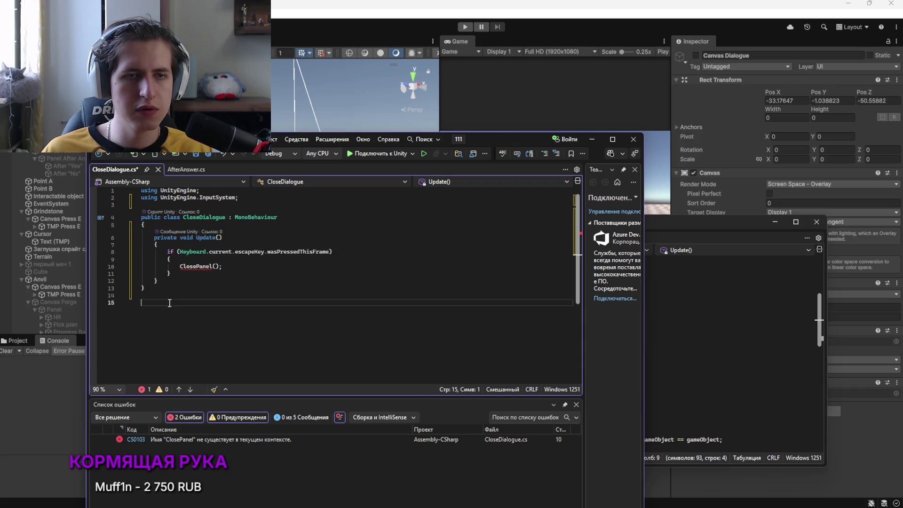
{"action": "left_click", "coordinate": [171, 281]}
{"action": "left_click", "coordinate": [310, 218]}
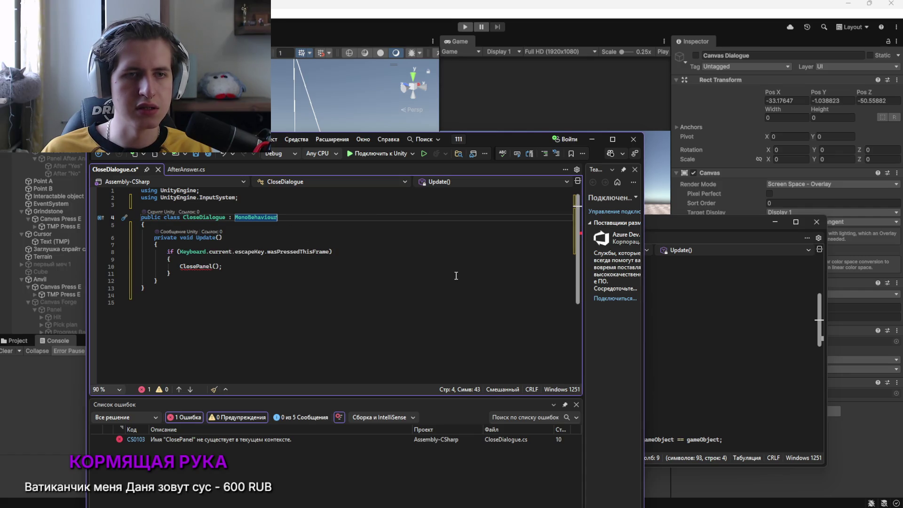
Add blank lines below the class header and review Interactable.cs fields for reference
{"action": "key", "text": "Return"}
{"action": "key", "text": "Return"}
{"action": "left_click", "coordinate": [750, 315]}
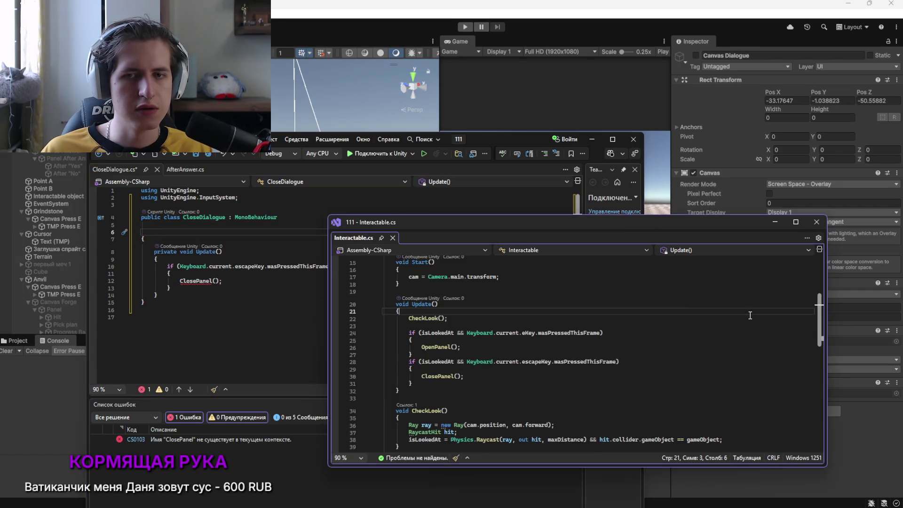
{"action": "scroll", "coordinate": [472, 296], "scroll_direction": "up", "scroll_amount": 5}
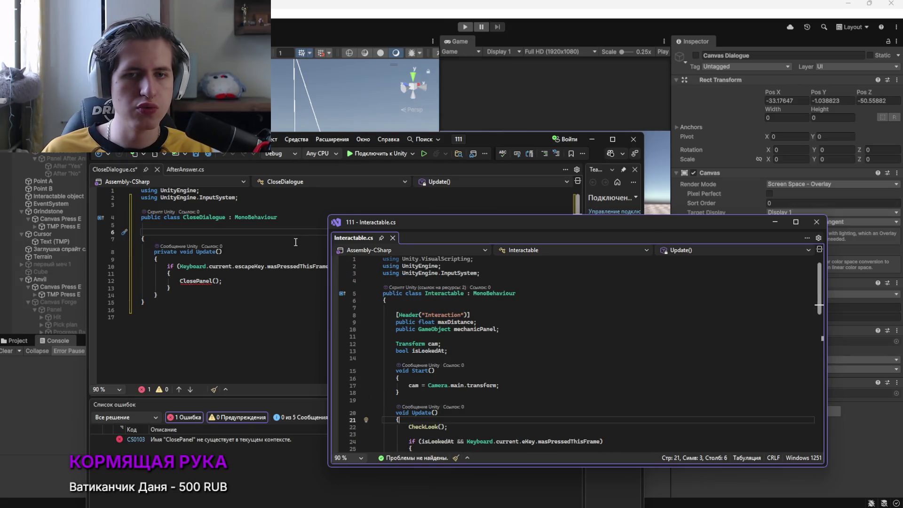
{"action": "scroll", "coordinate": [399, 311], "scroll_direction": "down", "scroll_amount": 3}
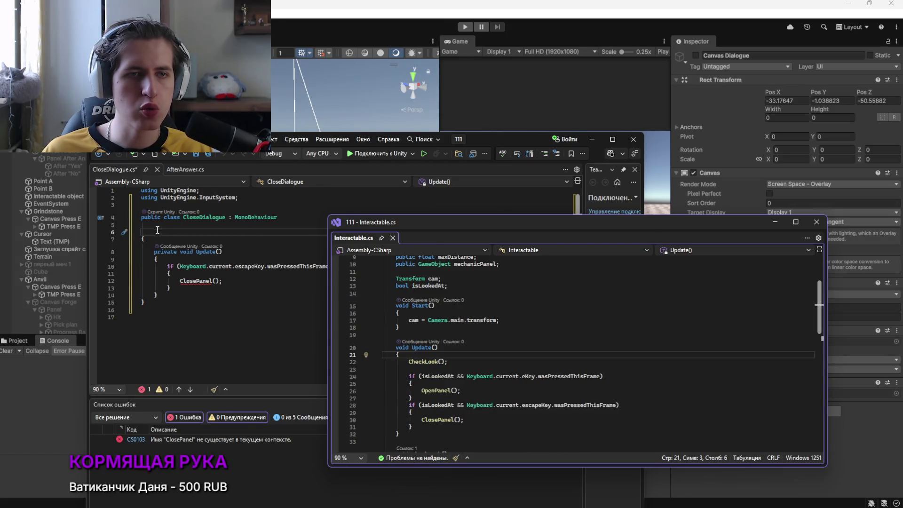
{"action": "left_click", "coordinate": [157, 229]}
{"action": "left_click", "coordinate": [523, 271]}
{"action": "scroll", "coordinate": [523, 297], "scroll_direction": "up", "scroll_amount": 2}
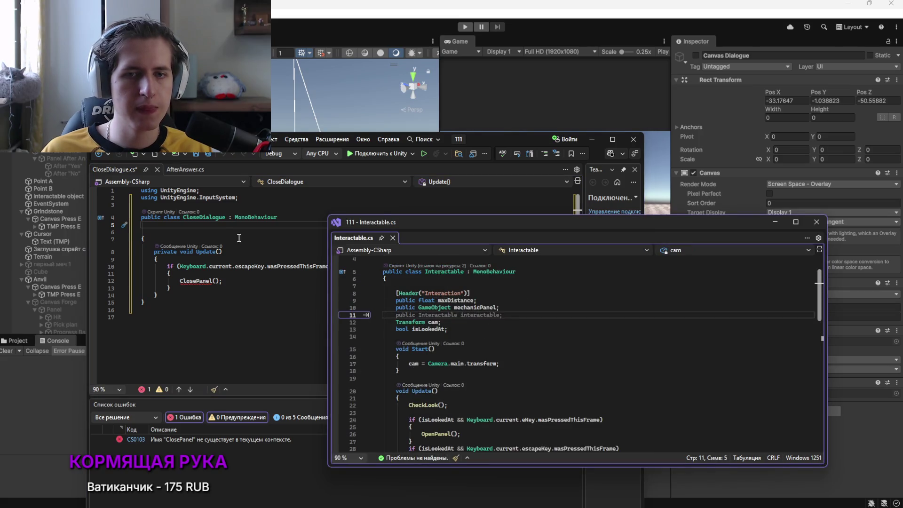
{"action": "left_click", "coordinate": [165, 225]}
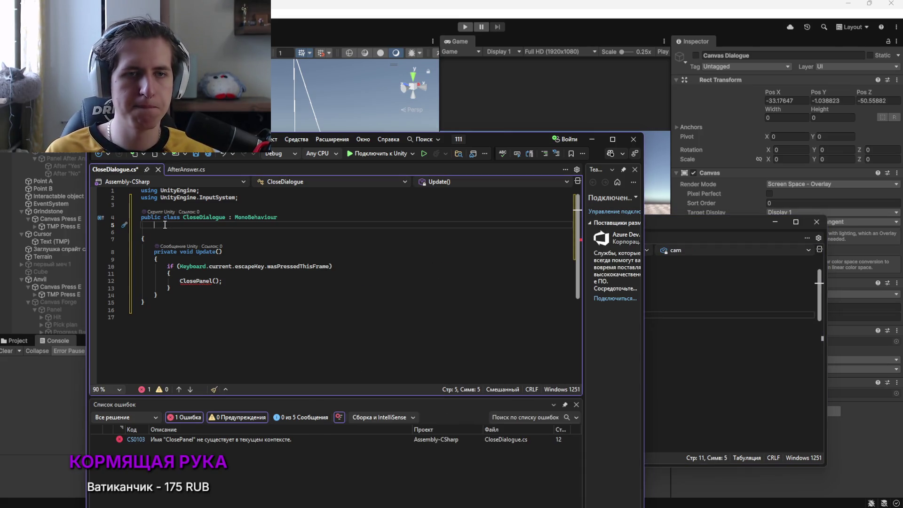
{"action": "key", "text": "Down"}
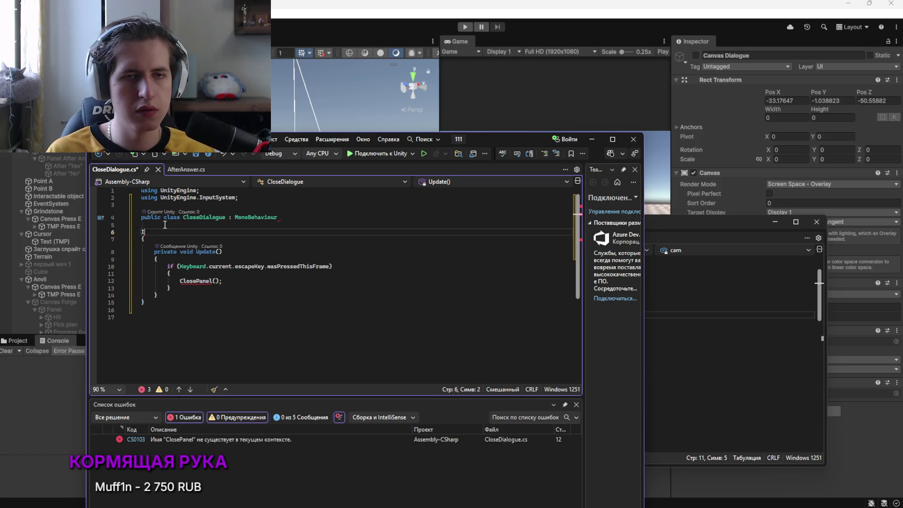
{"action": "left_click", "coordinate": [737, 323]}
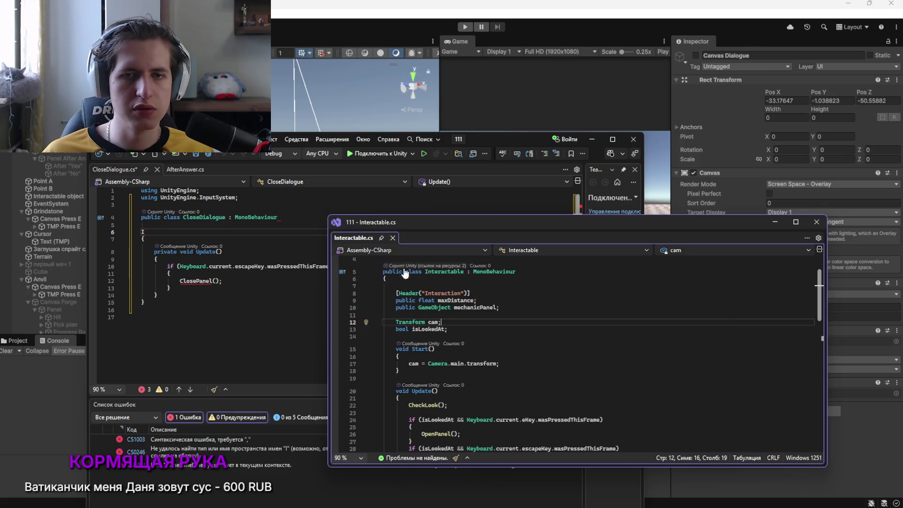
{"action": "scroll", "coordinate": [445, 323], "scroll_direction": "down", "scroll_amount": 1}
{"action": "scroll", "coordinate": [446, 324], "scroll_direction": "down", "scroll_amount": 9}
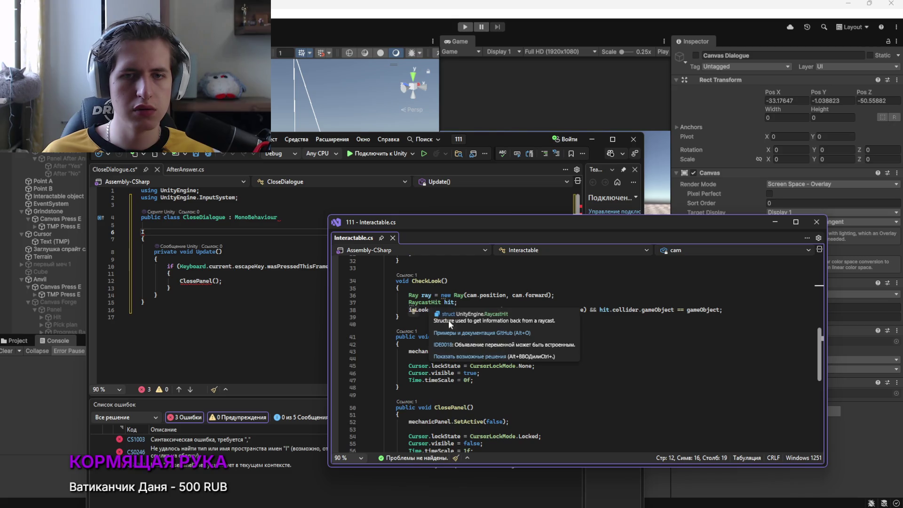
{"action": "scroll", "coordinate": [451, 342], "scroll_direction": "up", "scroll_amount": 10}
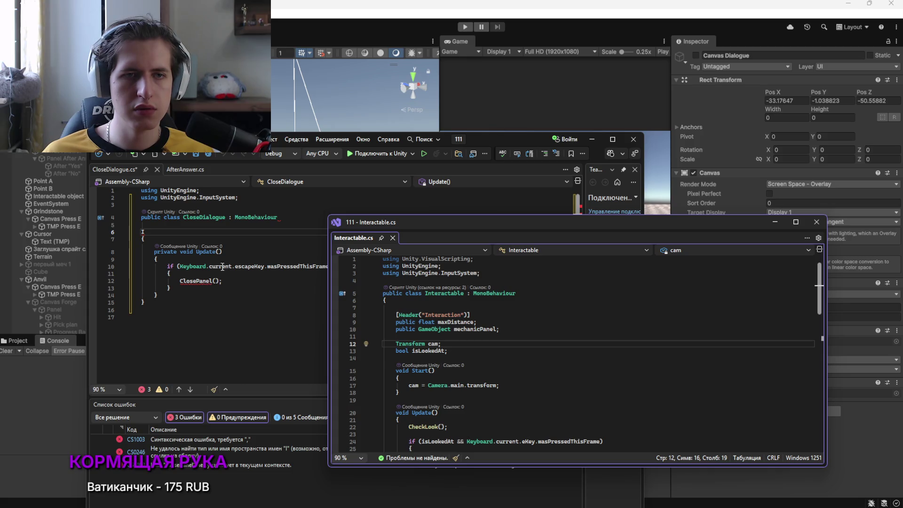
{"action": "left_click", "coordinate": [155, 231]}
Start typing the Interactable field type on a new line under the class header
{"action": "key", "text": "BackSpace"}
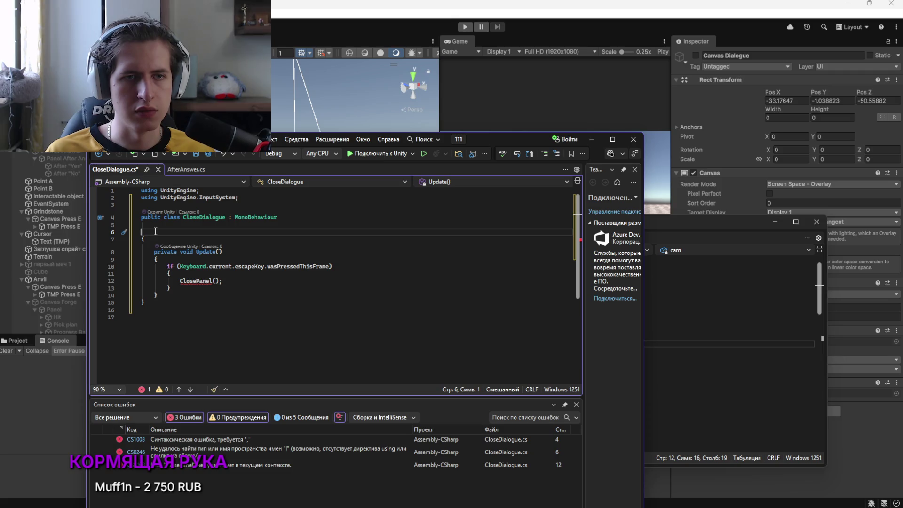
{"action": "type", "text": "Inp"}
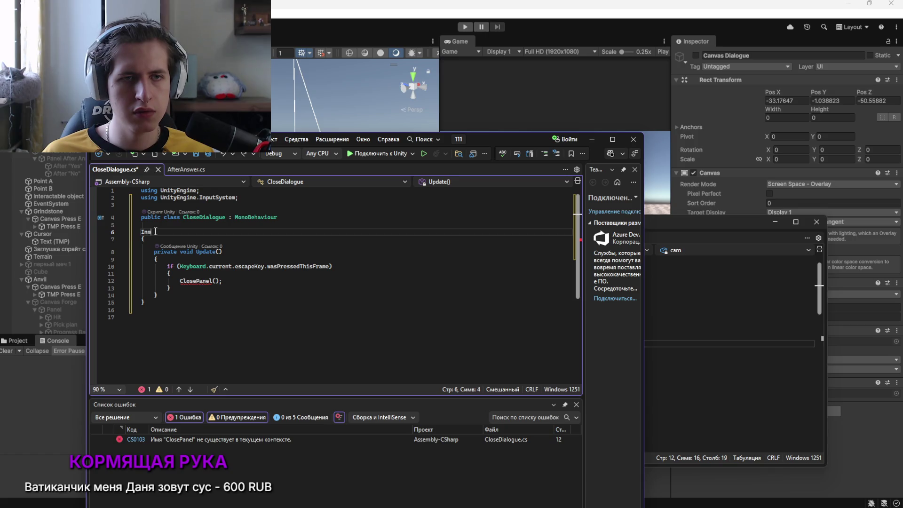
{"action": "key", "text": "BackSpace"}
{"action": "key", "text": "BackSpace"}
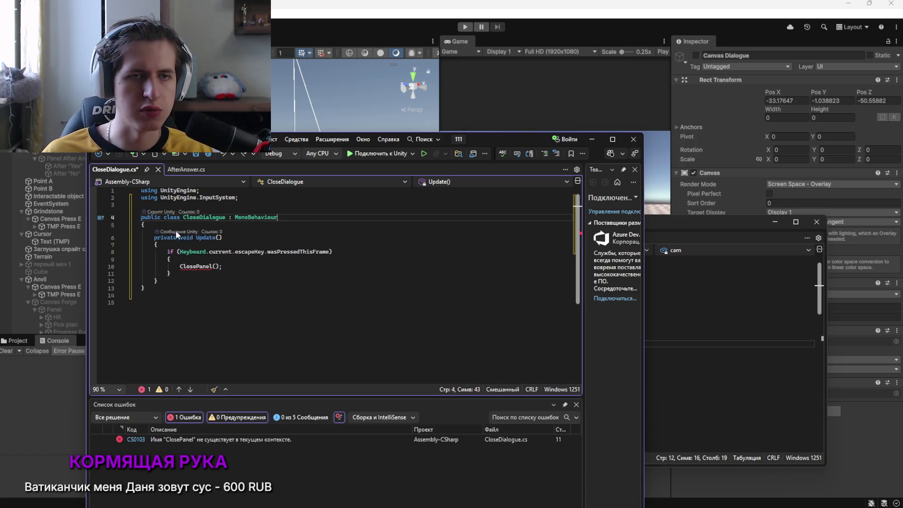
{"action": "key", "text": "Delete"}
{"action": "key", "text": "End"}
{"action": "key", "text": "Return"}
{"action": "type", "text": "i"}
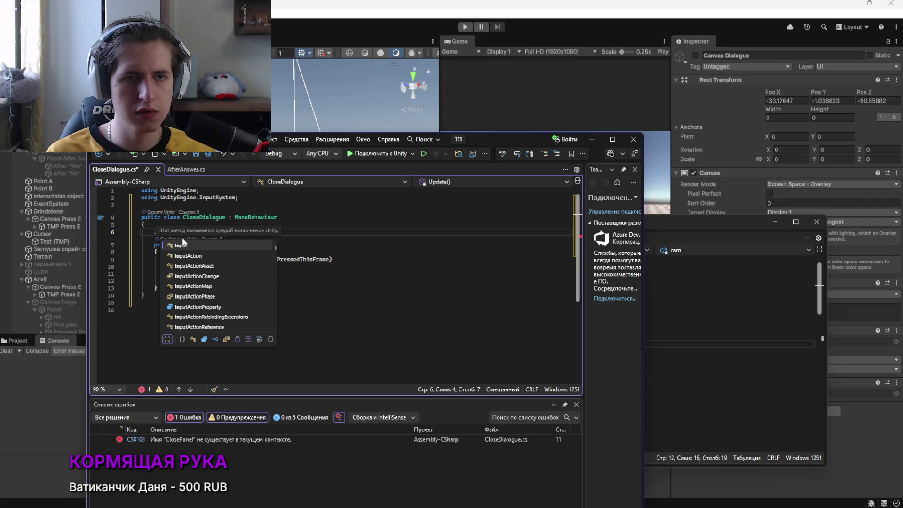
{"action": "type", "text": "ntegra"}
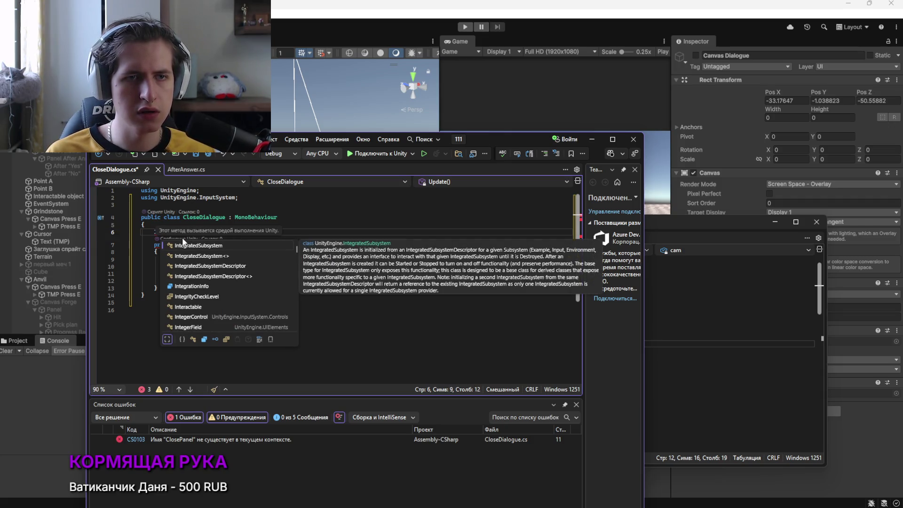
{"action": "type", "text": "e"}
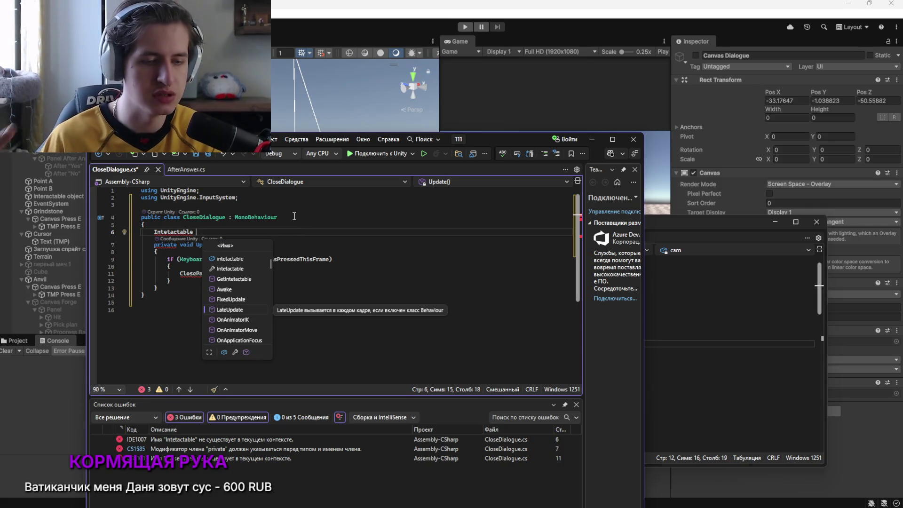
Fix the Intetactable typo and complete the field as 'Interactable panel;'
{"action": "left_click", "coordinate": [729, 322]}
{"action": "mouse_move", "coordinate": [486, 247]}
{"action": "left_mouse_down"}
{"action": "mouse_move", "coordinate": [532, 211]}
{"action": "mouse_move", "coordinate": [541, 177]}
{"action": "left_mouse_up"}
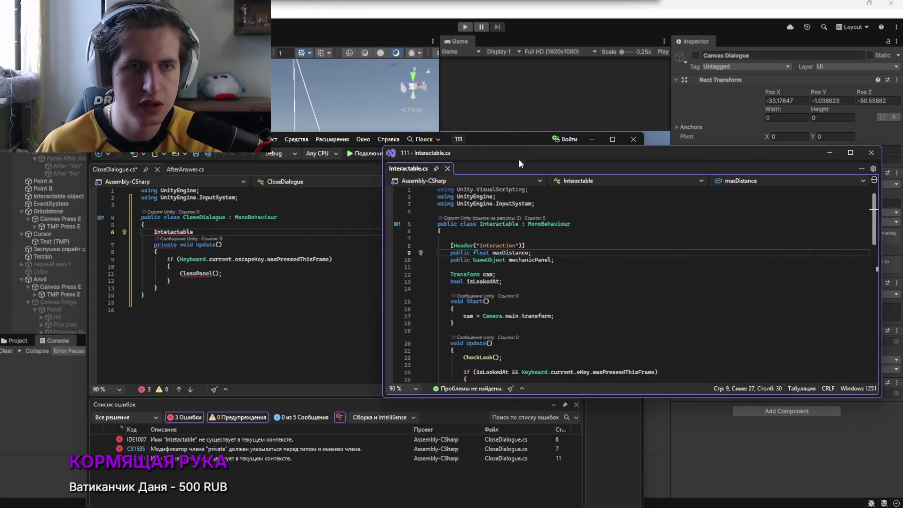
{"action": "left_click", "coordinate": [211, 234]}
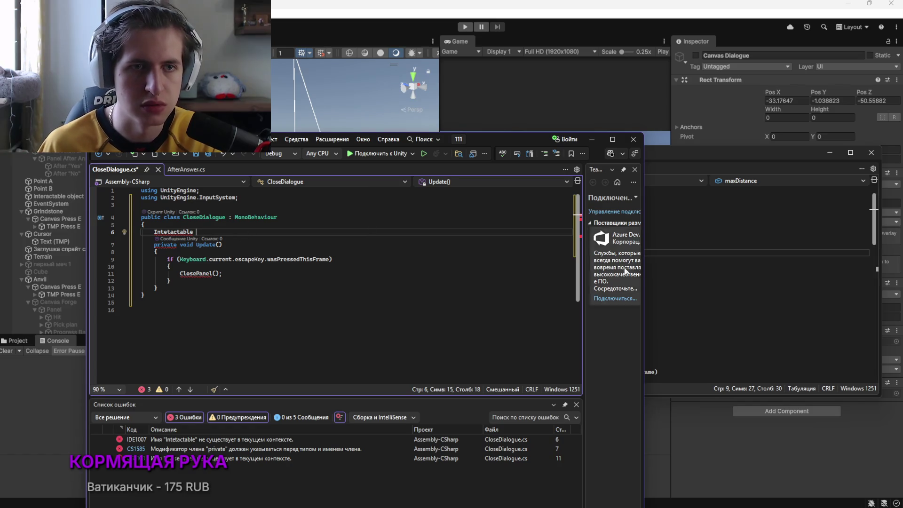
{"action": "left_click", "coordinate": [729, 262]}
{"action": "left_click", "coordinate": [169, 231]}
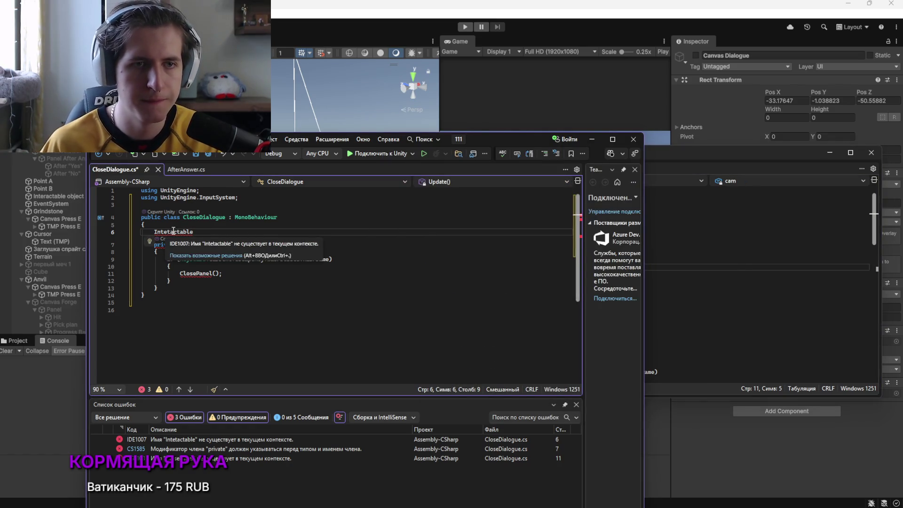
{"action": "key", "text": "Delete"}
{"action": "type", "text": "r"}
{"action": "left_click", "coordinate": [203, 232]}
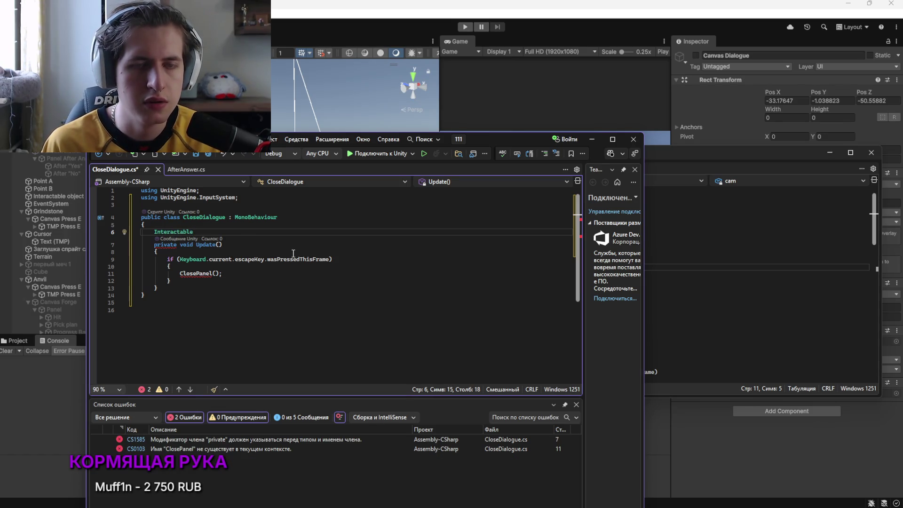
{"action": "type", "text": "panel;"}
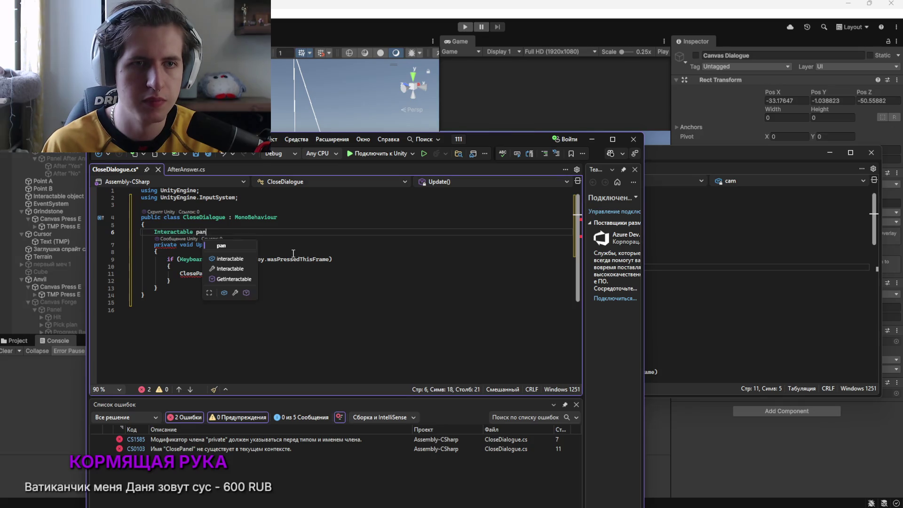
Add 'panel = panel.ClosePanel();' as the first line inside Update
{"action": "key", "text": "BackSpace"}
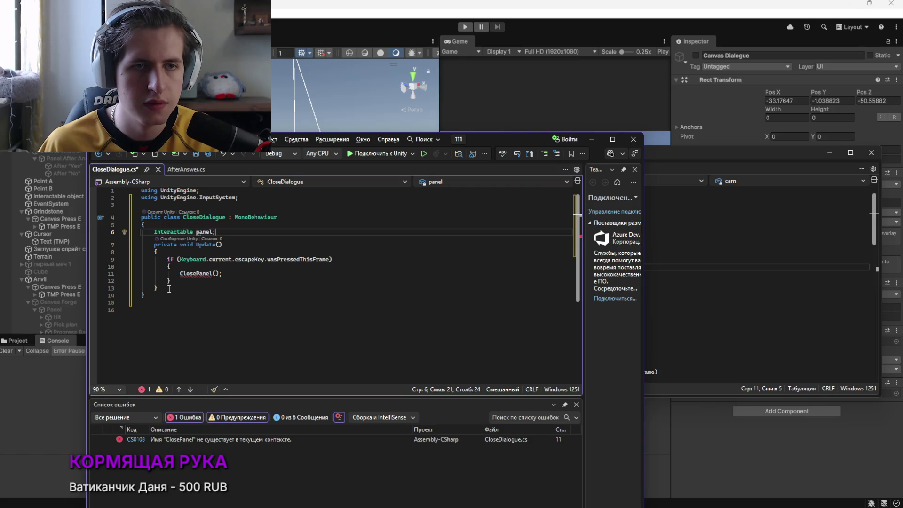
{"action": "left_click", "coordinate": [218, 253]}
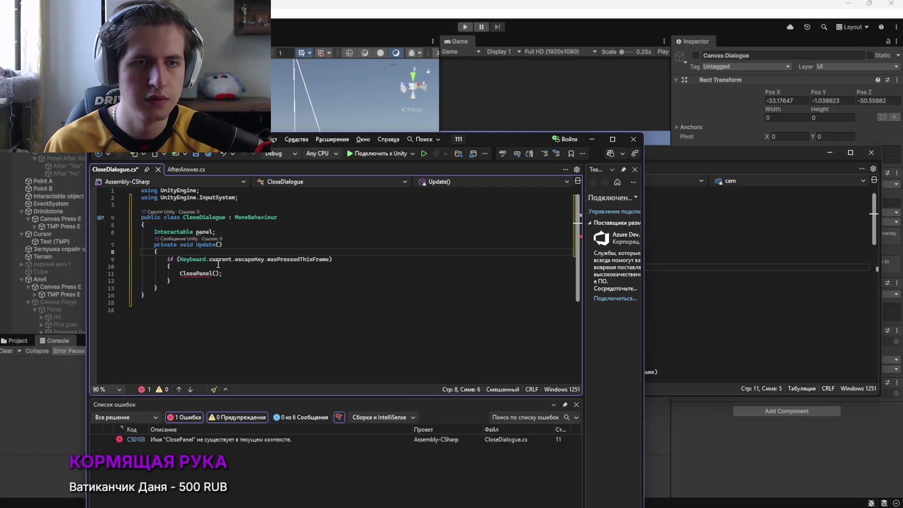
{"action": "key", "text": "Return"}
{"action": "type", "text": "panel "}
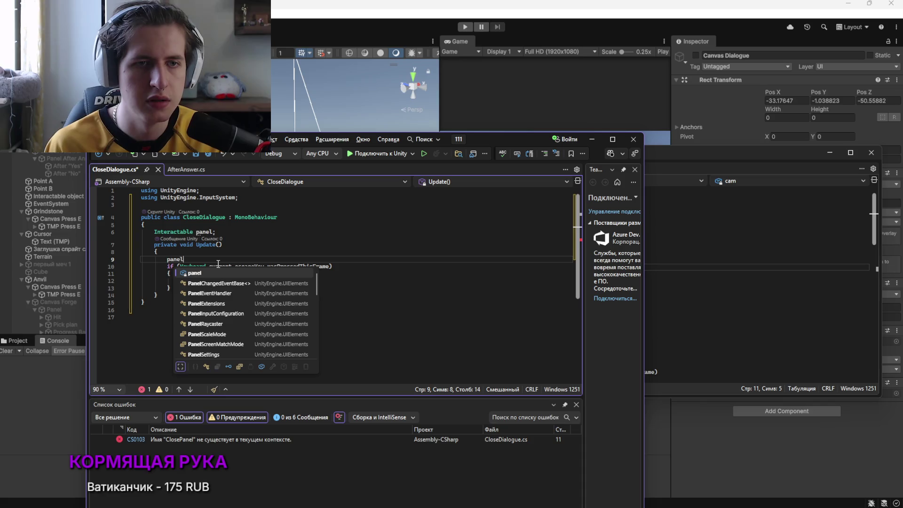
{"action": "type", "text": "= p"}
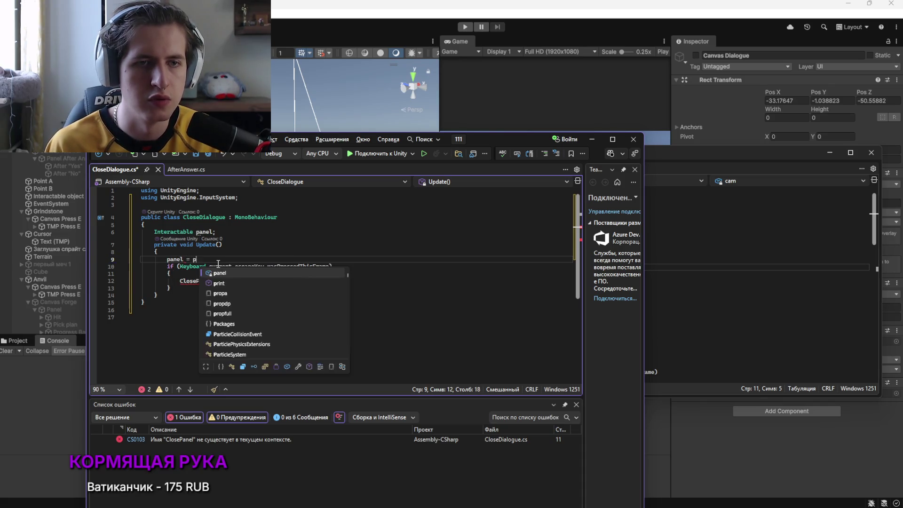
{"action": "type", "text": "anel.ClosePanel"}
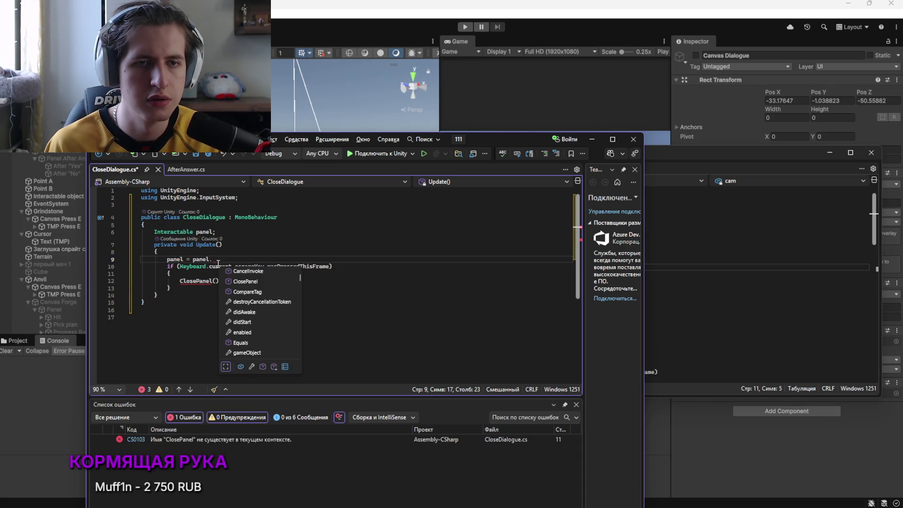
{"action": "key", "text": "Tab"}
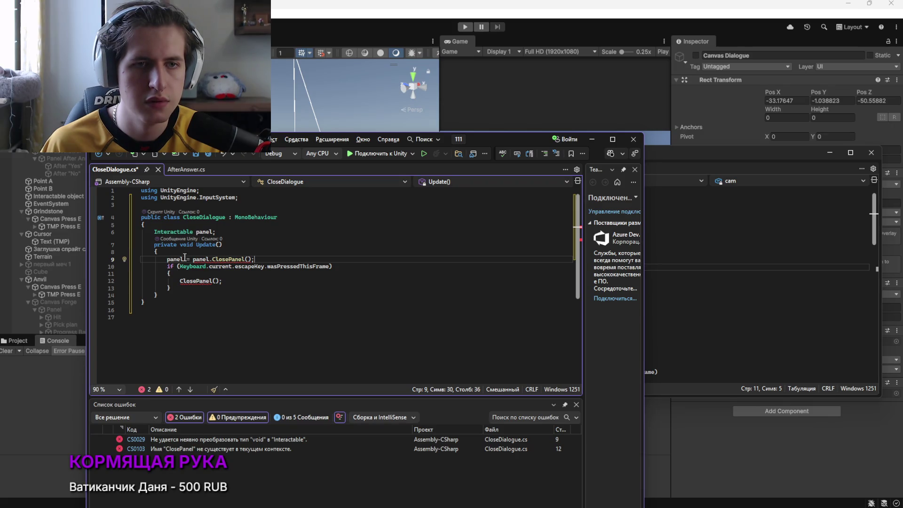
Change the Update declaration from private void to public void
{"action": "left_click", "coordinate": [193, 245]}
{"action": "key", "text": "BackSpace"}
{"action": "key", "text": "BackSpace"}
{"action": "key", "text": "BackSpace"}
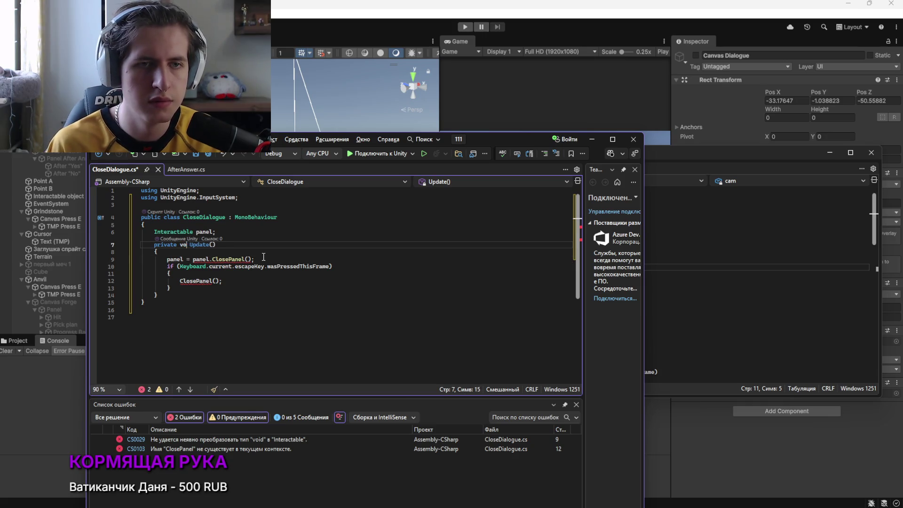
{"action": "key", "text": "BackSpace"}
{"action": "key", "text": "BackSpace"}
{"action": "key", "text": "BackSpace"}
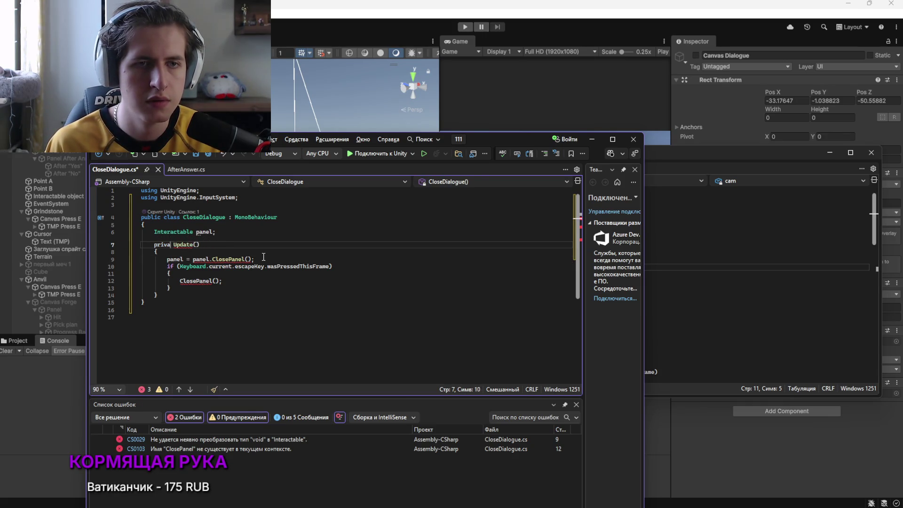
{"action": "type", "text": "public"}
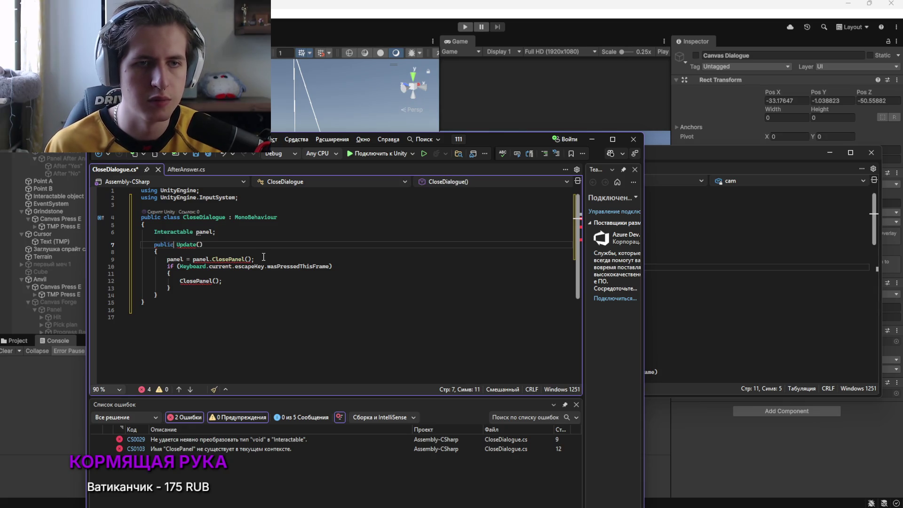
{"action": "type", "text": " void"}
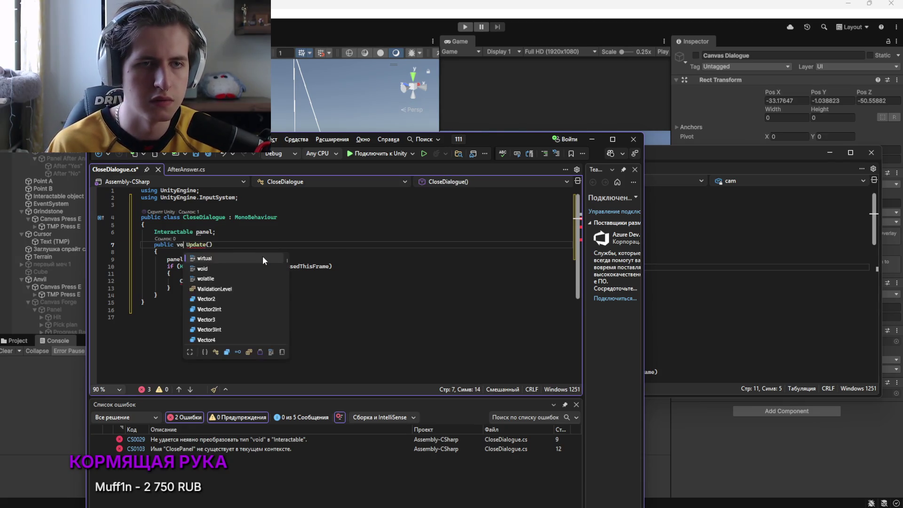
{"action": "key", "text": "Escape"}
{"action": "left_click", "coordinate": [258, 259]}
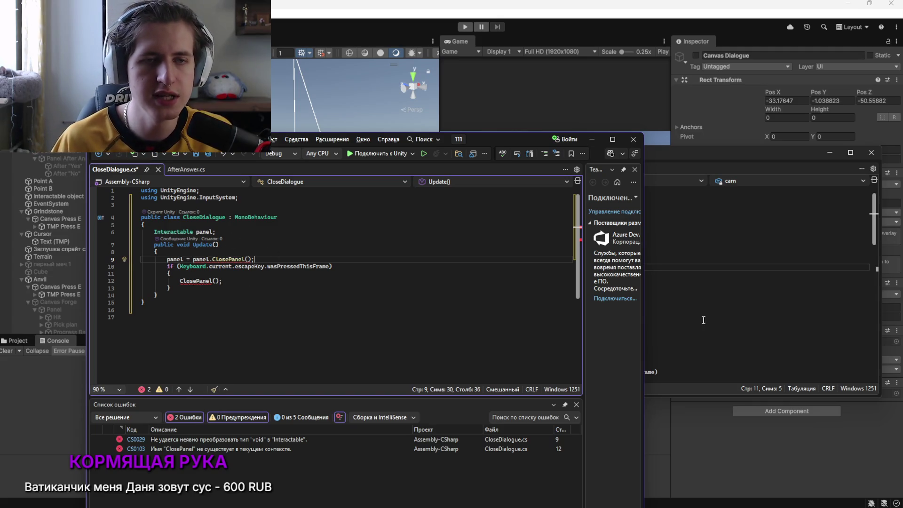
{"action": "left_click", "coordinate": [213, 231]}
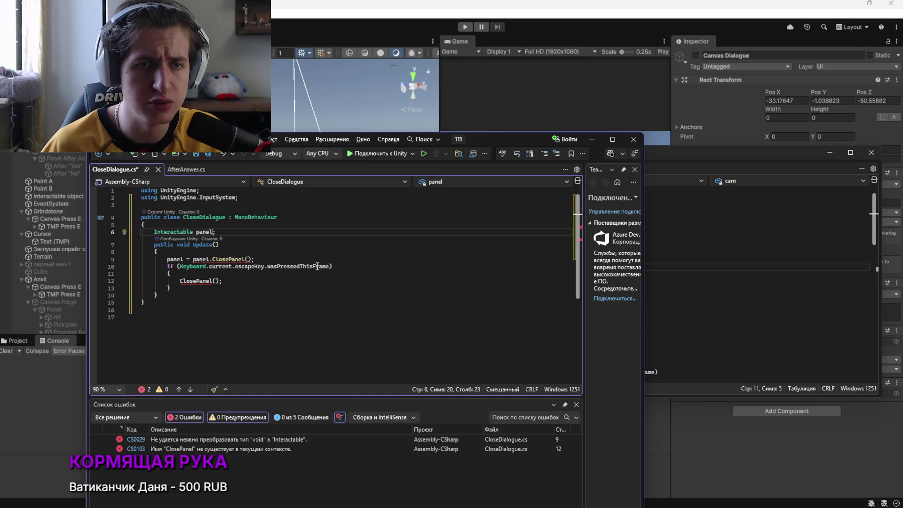
Delete the 'panel = panel.ClosePanel()' line from Update
{"action": "type", "text": ".ClosePanel("}
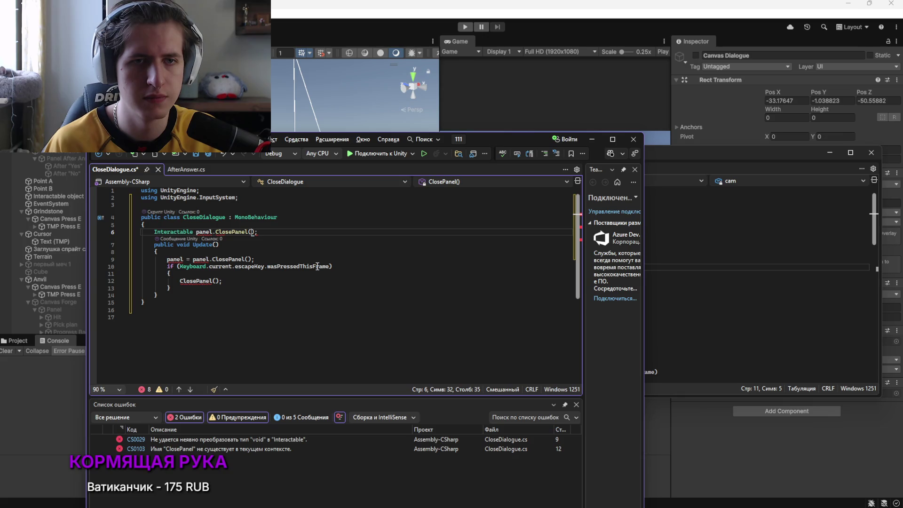
{"action": "left_click_drag", "start_coordinate": [258, 264], "coordinate": [167, 265]}
{"action": "key", "text": "BackSpace"}
{"action": "key", "text": "Delete"}
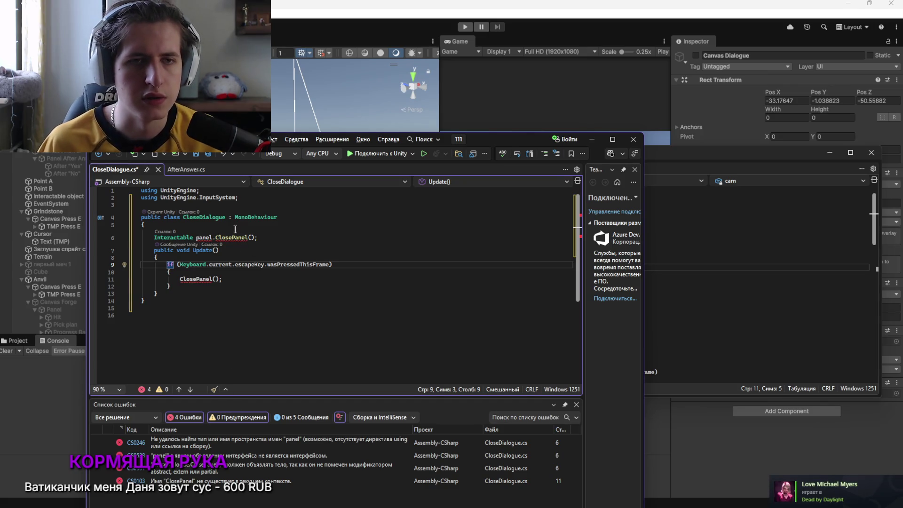
Change the line 6 field to 'Interactable panel = panel.ClosePanel();'
{"action": "left_click", "coordinate": [214, 238]}
{"action": "key", "text": "BackSpace"}
{"action": "type", "text": "= panel"}
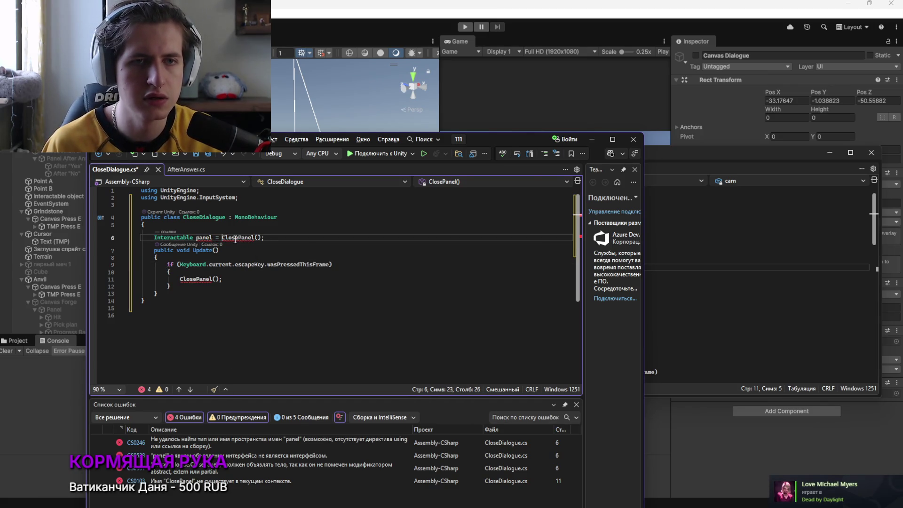
{"action": "type", "text": "."}
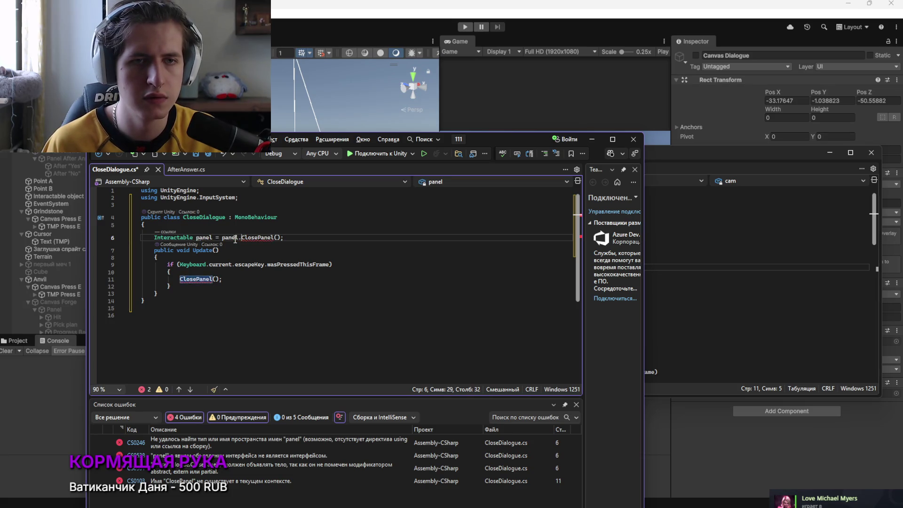
{"action": "left_click", "coordinate": [218, 271]}
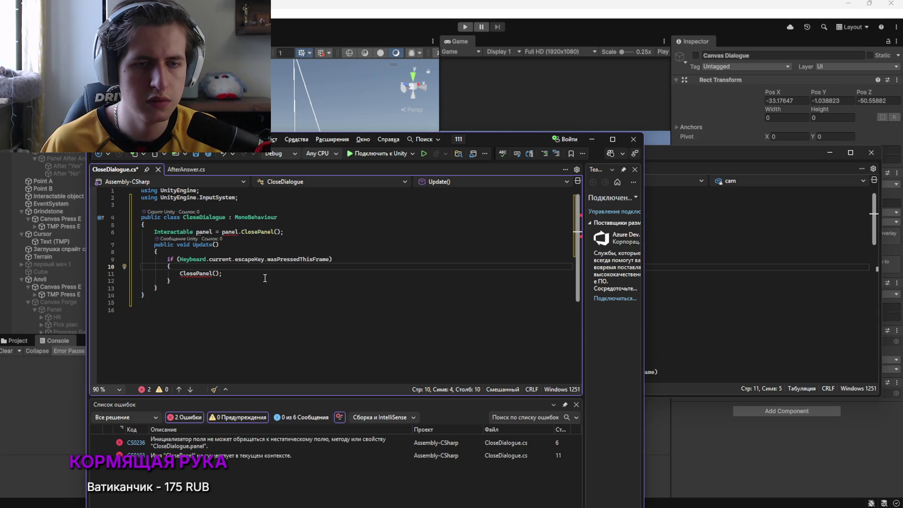
Drop the initializer from the panel field on line 6, make line 11 call panel.ClosePanel(), and save
{"action": "left_click", "coordinate": [216, 274]}
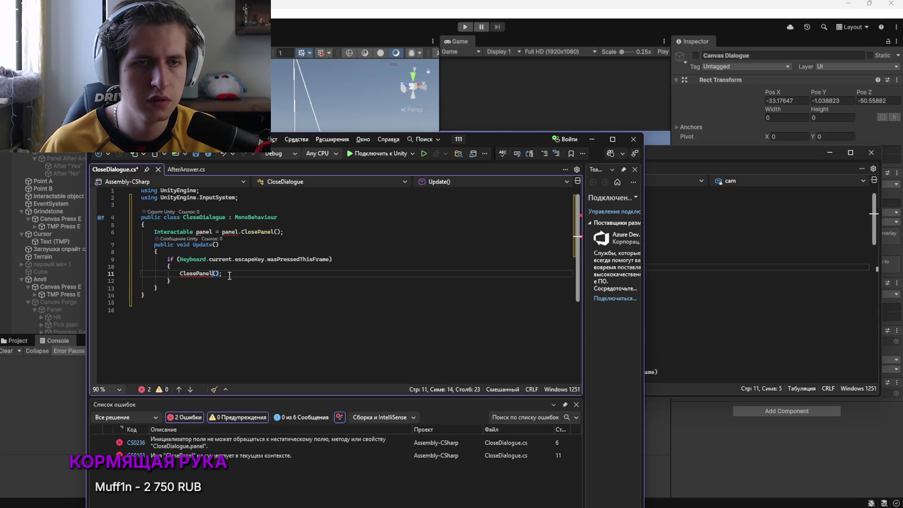
{"action": "key", "text": "BackSpace"}
{"action": "key", "text": "BackSpace"}
{"action": "key", "text": "BackSpace"}
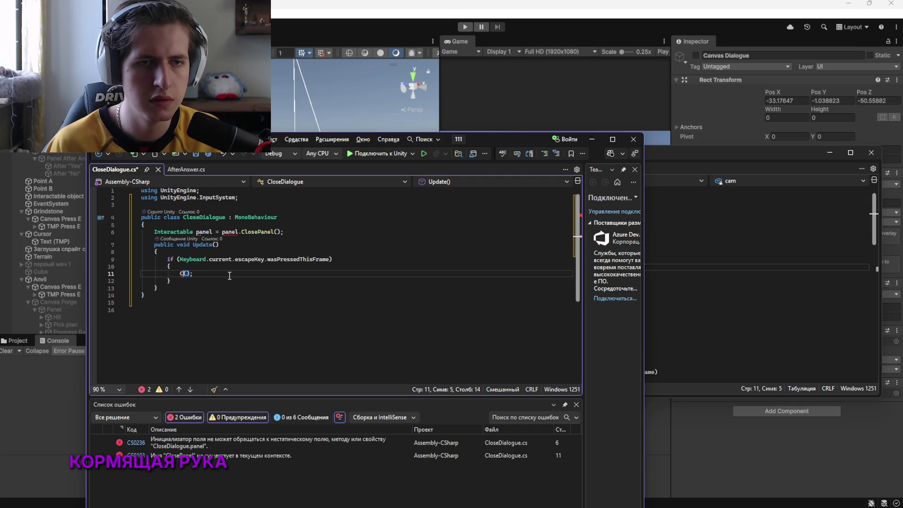
{"action": "key", "text": "BackSpace"}
{"action": "type", "text": "pa"}
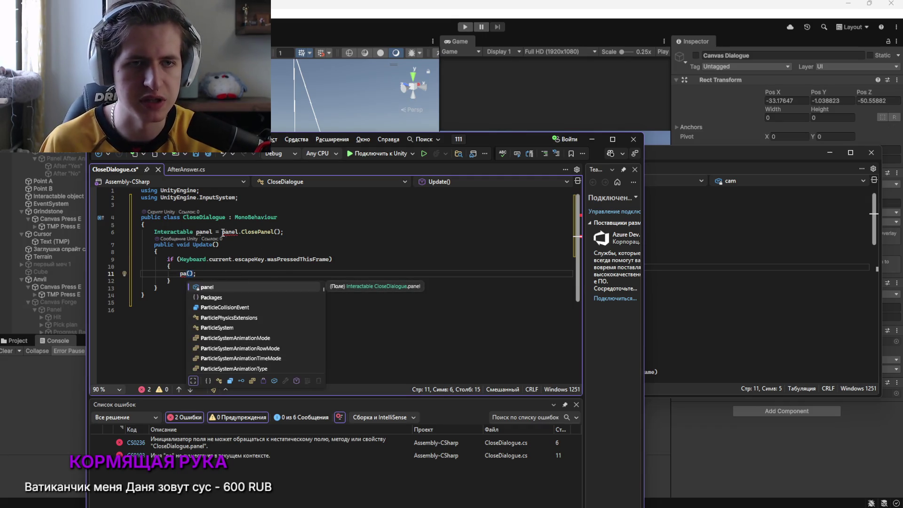
{"action": "left_click_drag", "start_coordinate": [216, 231], "coordinate": [281, 232]}
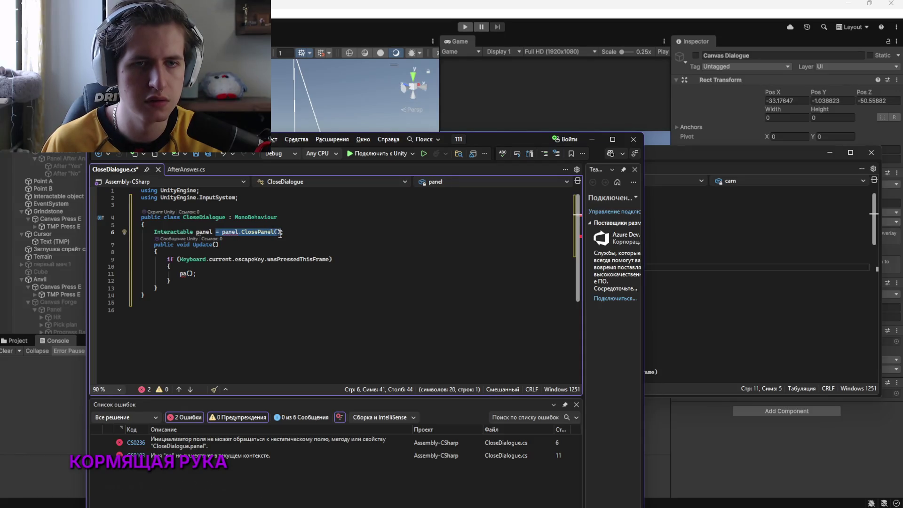
{"action": "key", "text": "BackSpace"}
{"action": "key", "text": "BackSpace"}
{"action": "left_click", "coordinate": [190, 274]}
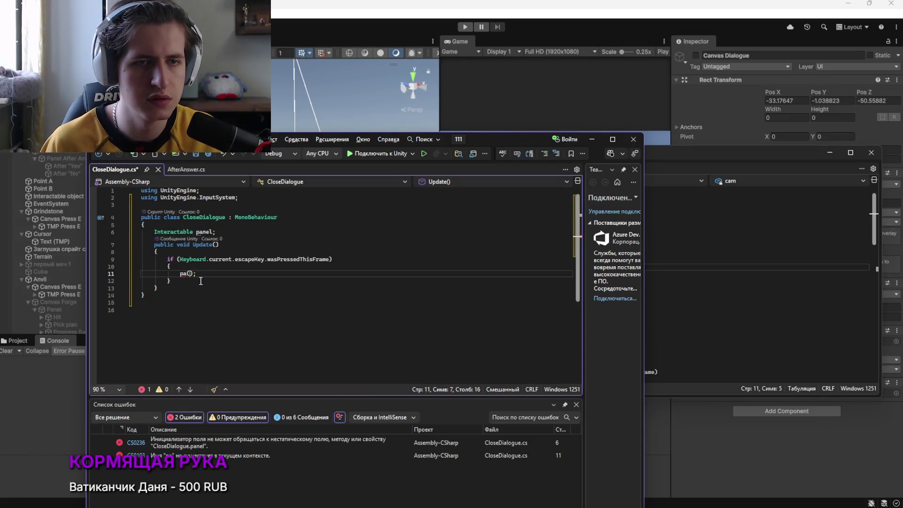
{"action": "type", "text": "nel."}
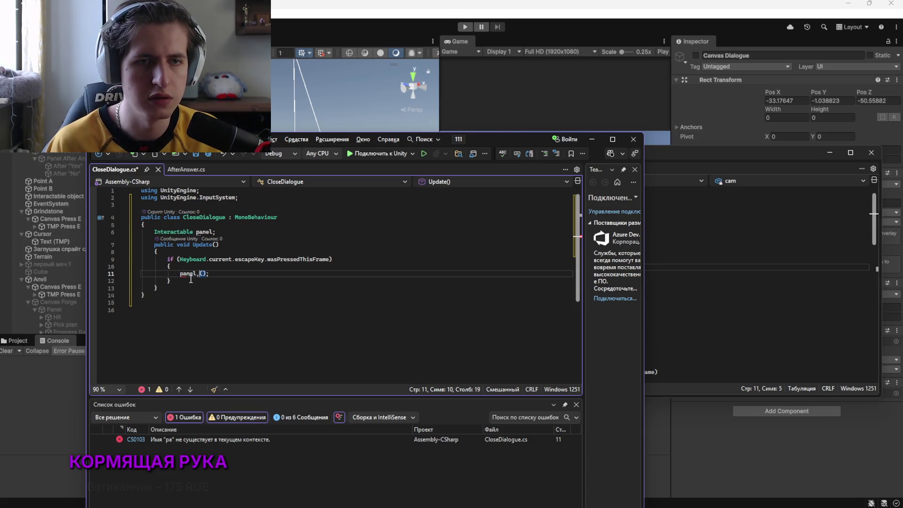
{"action": "type", "text": "Cl"}
{"action": "key", "text": "Tab"}
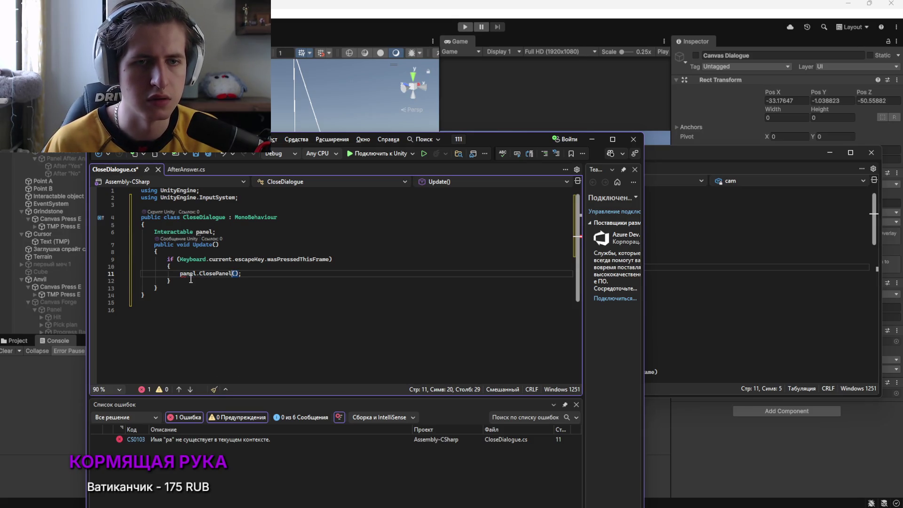
{"action": "key", "text": "End"}
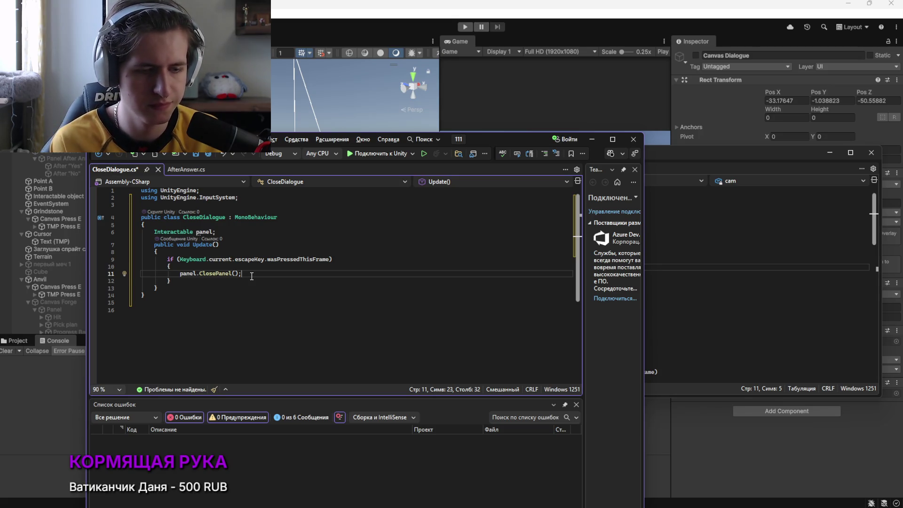
{"action": "key", "text": "ctrl+s"}
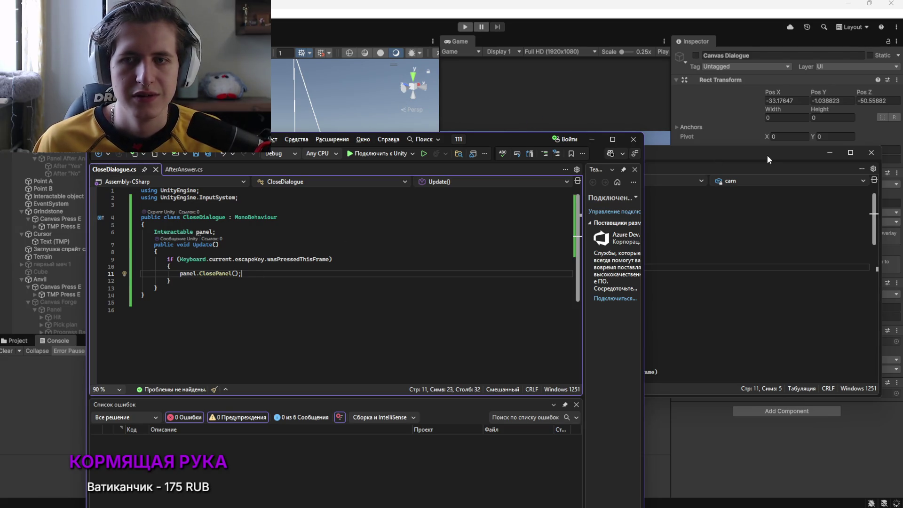
Dock the Interactable.cs tab beside the other scripts and minimize Visual Studio
{"action": "left_click", "coordinate": [688, 154]}
{"action": "left_click_drag", "start_coordinate": [414, 166], "coordinate": [222, 168]}
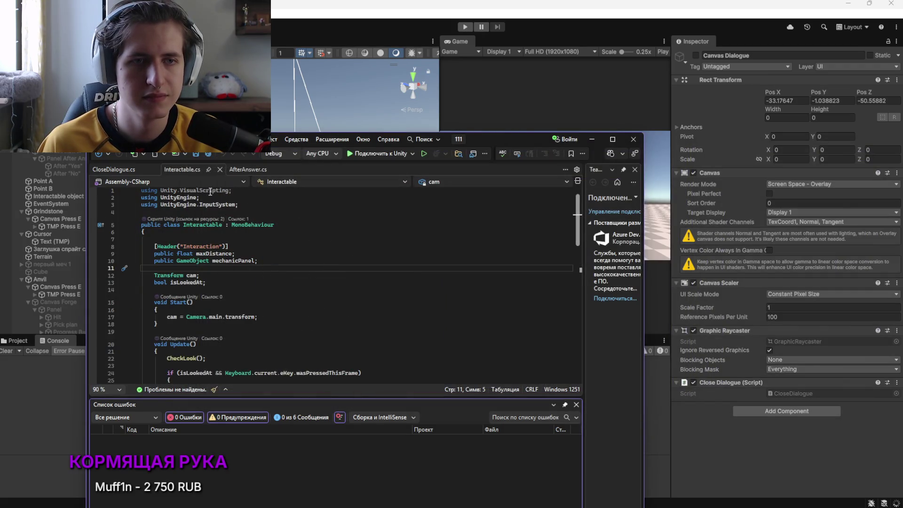
{"action": "left_click", "coordinate": [116, 170]}
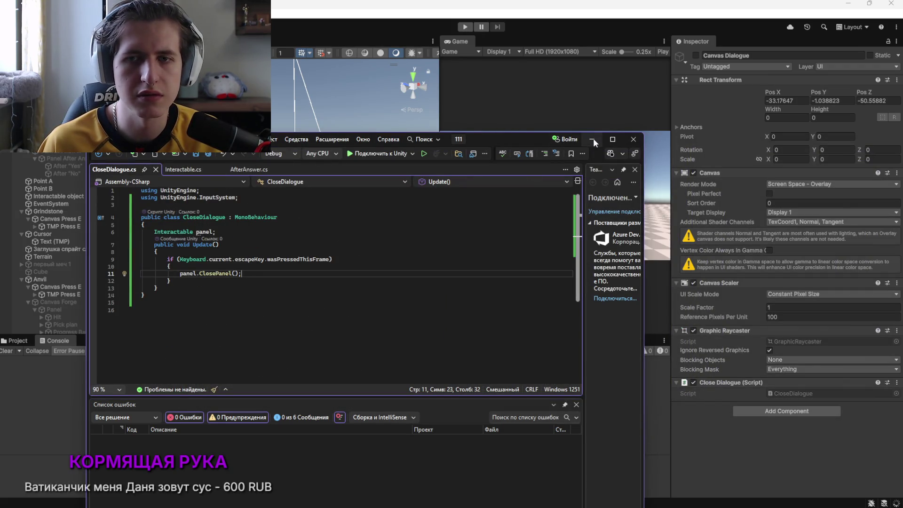
{"action": "left_click", "coordinate": [593, 139]}
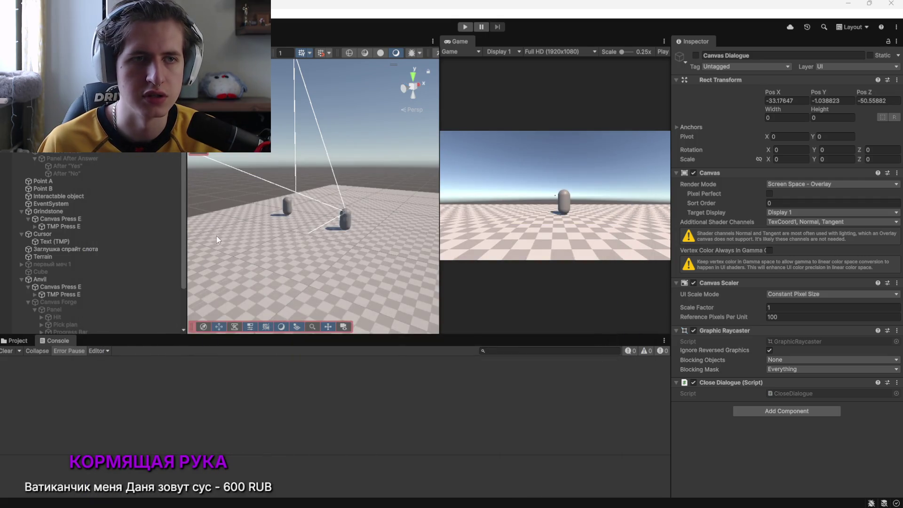
Add the Close Dialogue script to Canvas Answer, toggle the missing script component, and enter Play mode
{"action": "left_click", "coordinate": [764, 410]}
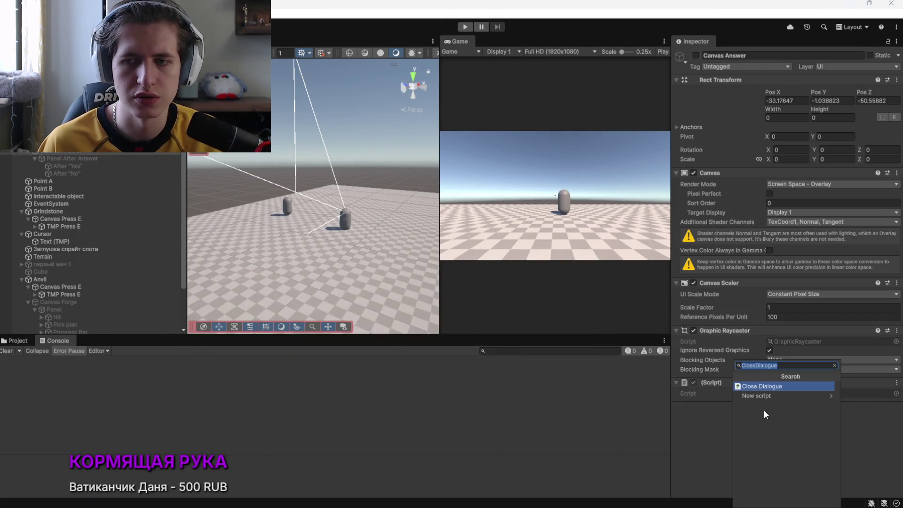
{"action": "left_click", "coordinate": [761, 387]}
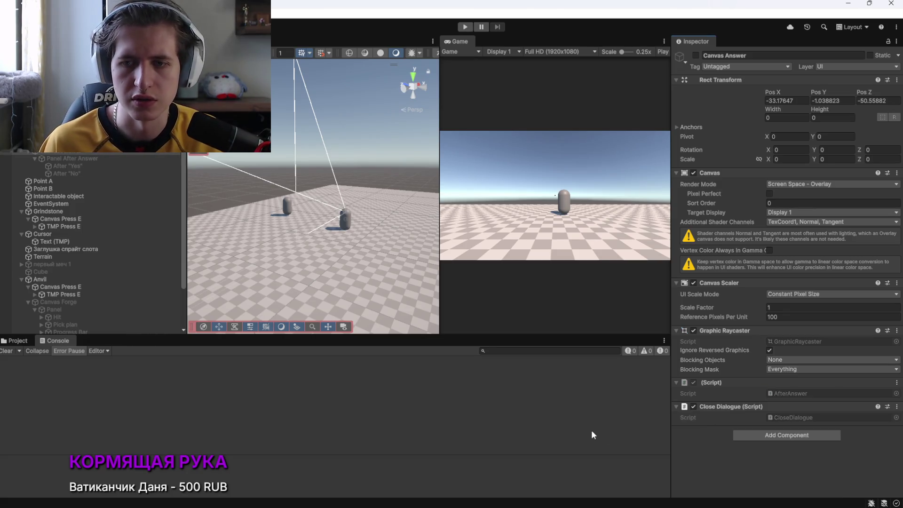
{"action": "left_click", "coordinate": [694, 382]}
{"action": "left_click", "coordinate": [466, 28]}
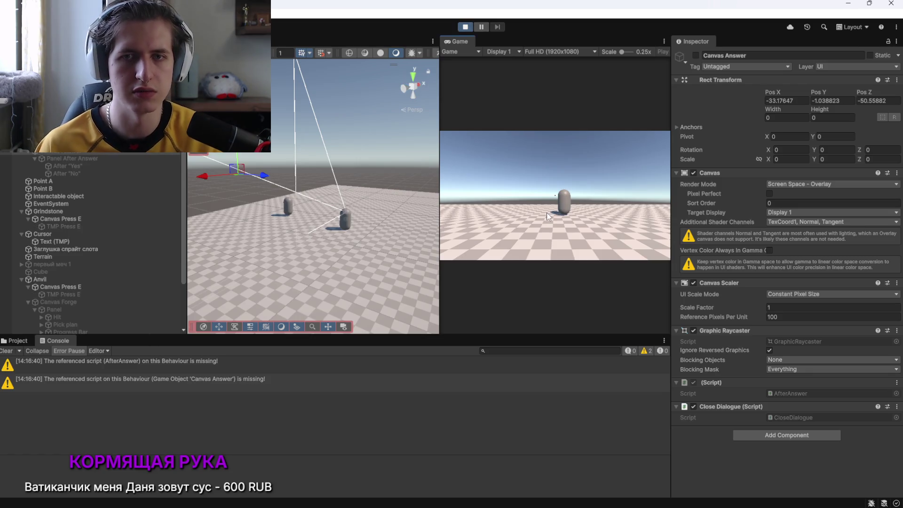
Walk to the NPC, open its dialogue with E, accept the sword offer, and try closing the answer panel
{"action": "left_click", "coordinate": [547, 212]}
{"action": "key", "text": "w"}
{"action": "key", "text": "s"}
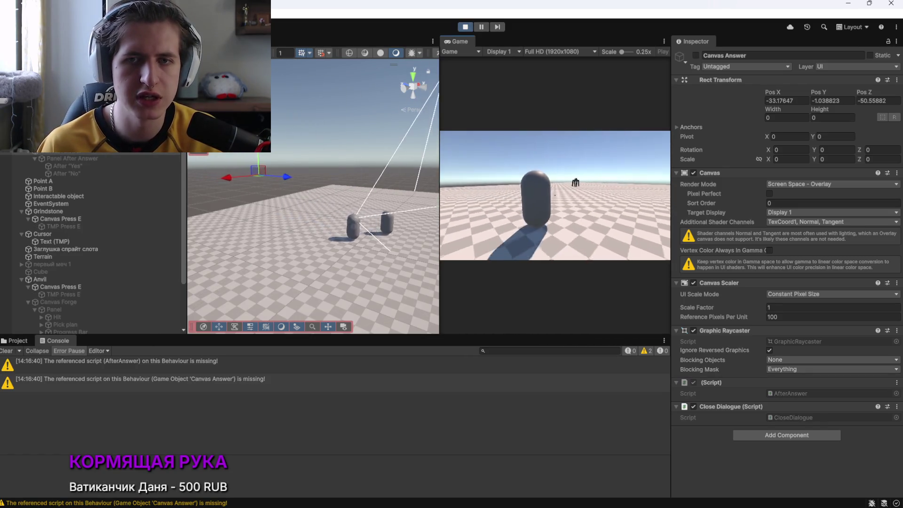
{"action": "key", "text": "e"}
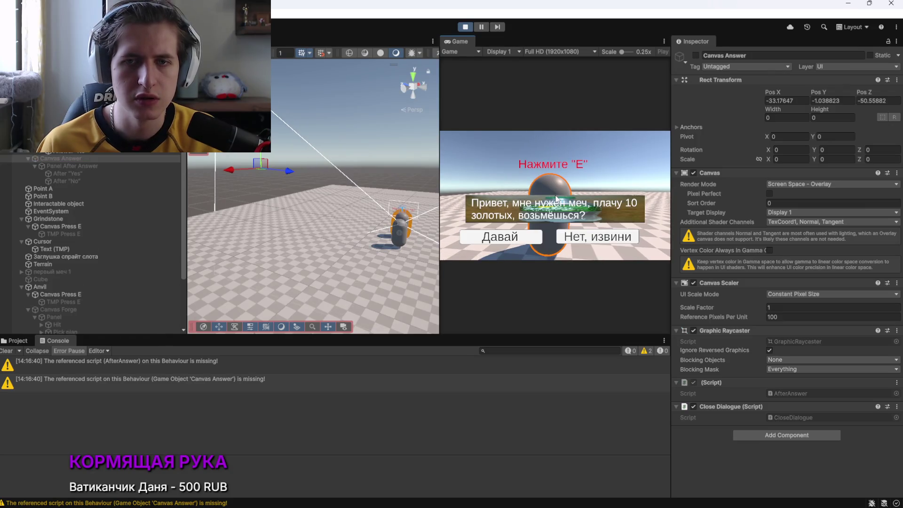
{"action": "left_click", "coordinate": [521, 227]}
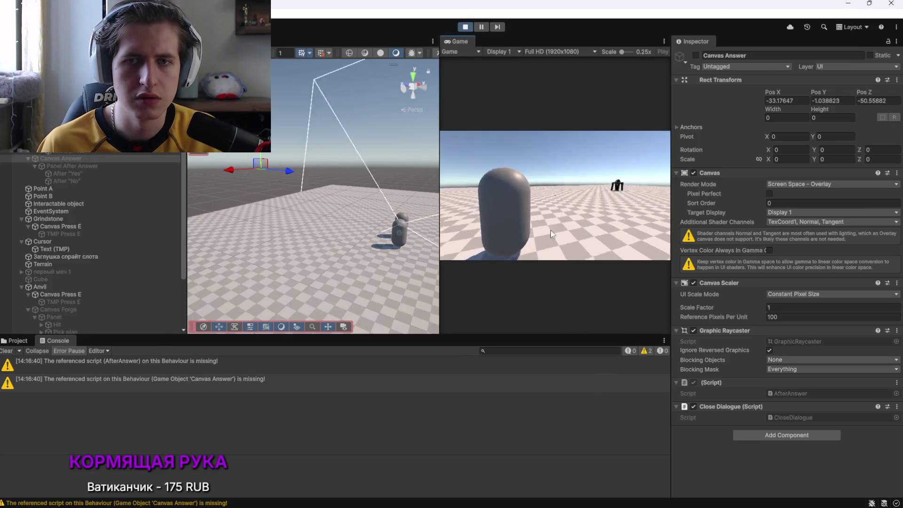
{"action": "key", "text": "e"}
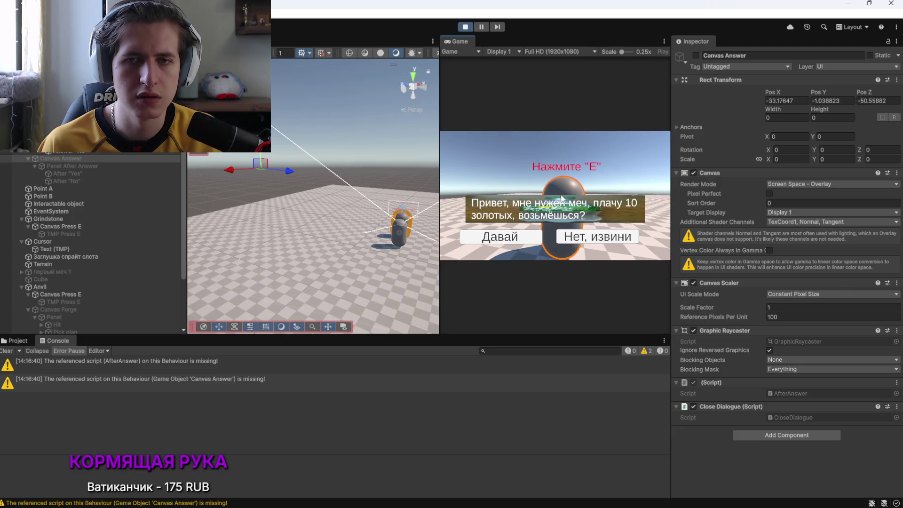
{"action": "left_click", "coordinate": [595, 234]}
{"action": "key", "text": "e"}
{"action": "left_click", "coordinate": [520, 237]}
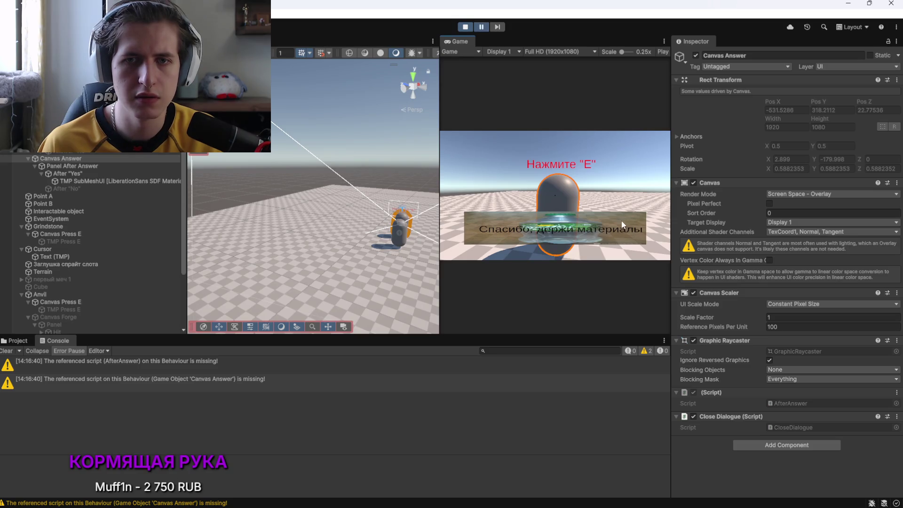
{"action": "left_click", "coordinate": [563, 216]}
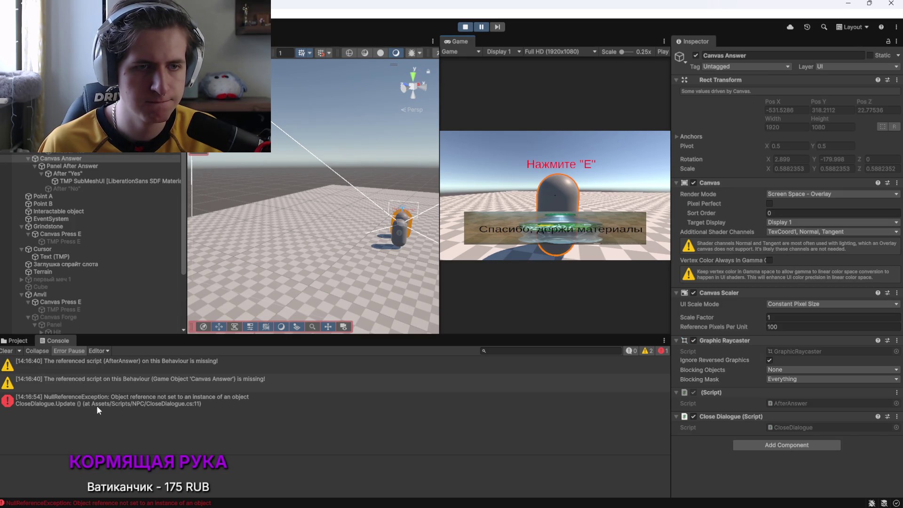
Open the NullReferenceException's stack trace and check CloseDialogue line 11 in Visual Studio
{"action": "left_click", "coordinate": [134, 401]}
{"action": "left_click", "coordinate": [88, 159]}
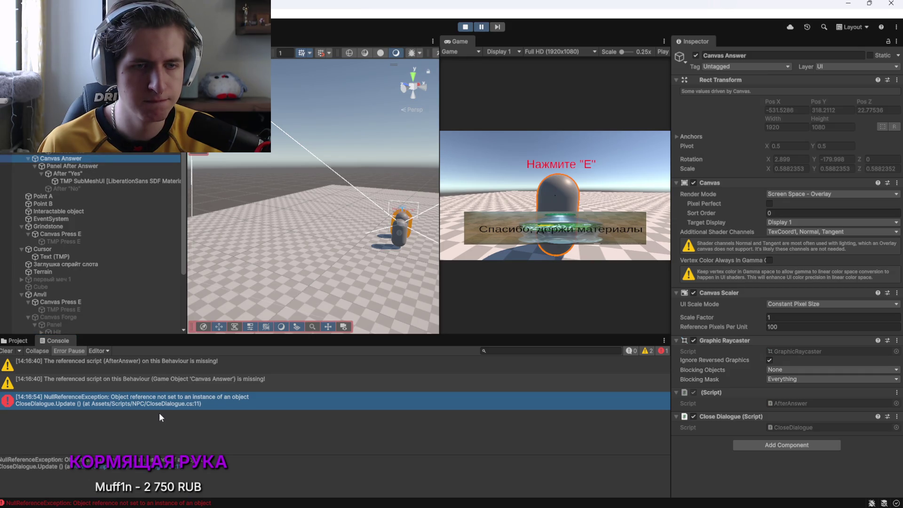
{"action": "key", "text": "alt+Tab"}
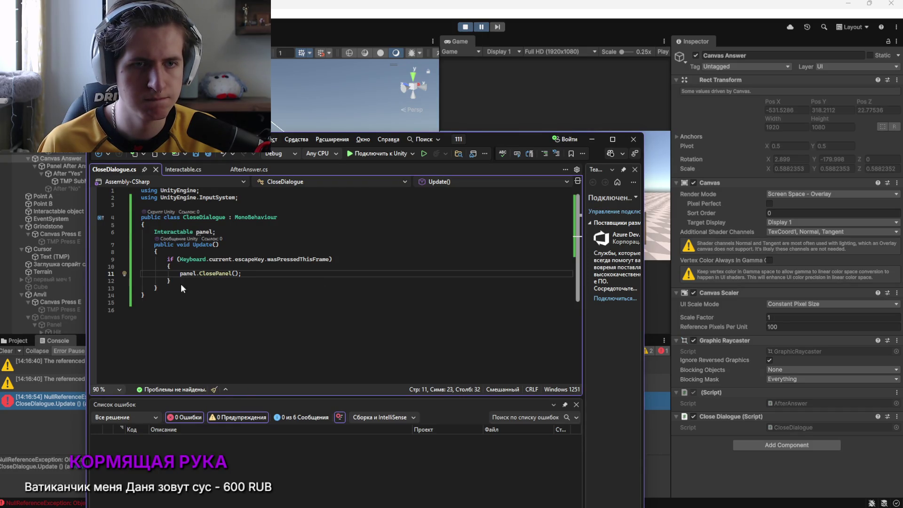
{"action": "key", "text": "alt+Tab"}
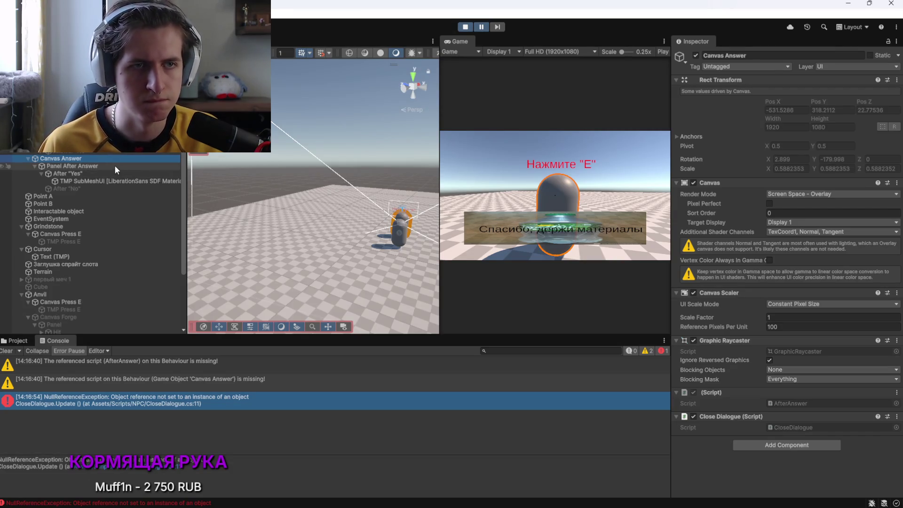
Stop Play mode and remove the Close Dialogue component from Canvas Answer
{"action": "right_click", "coordinate": [880, 417]}
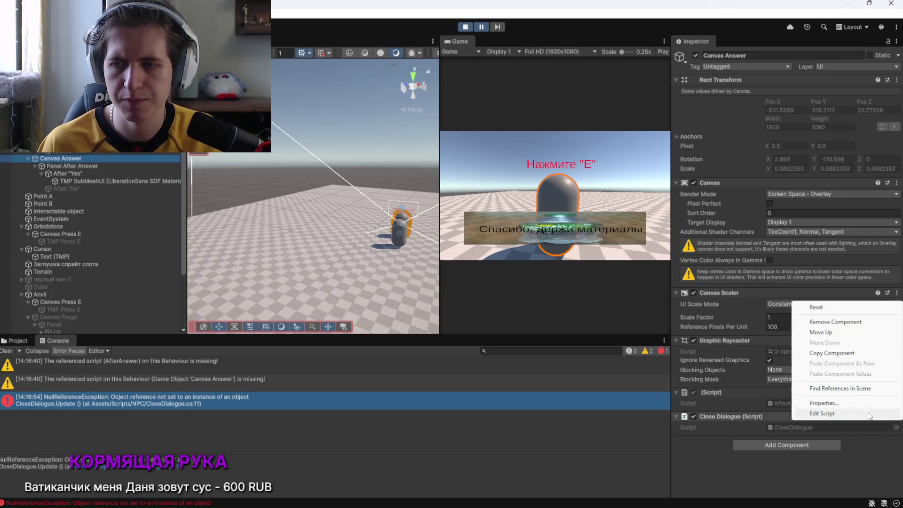
{"action": "left_click", "coordinate": [465, 27]}
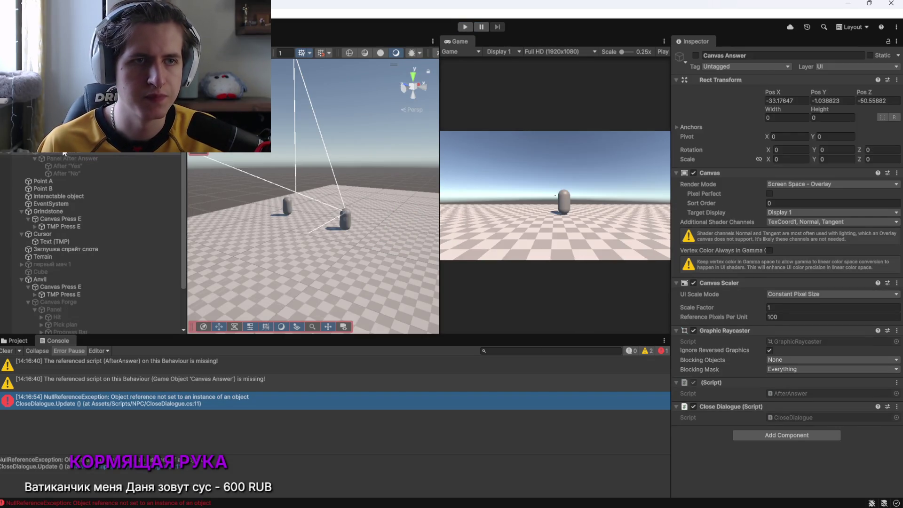
{"action": "left_click", "coordinate": [897, 283]}
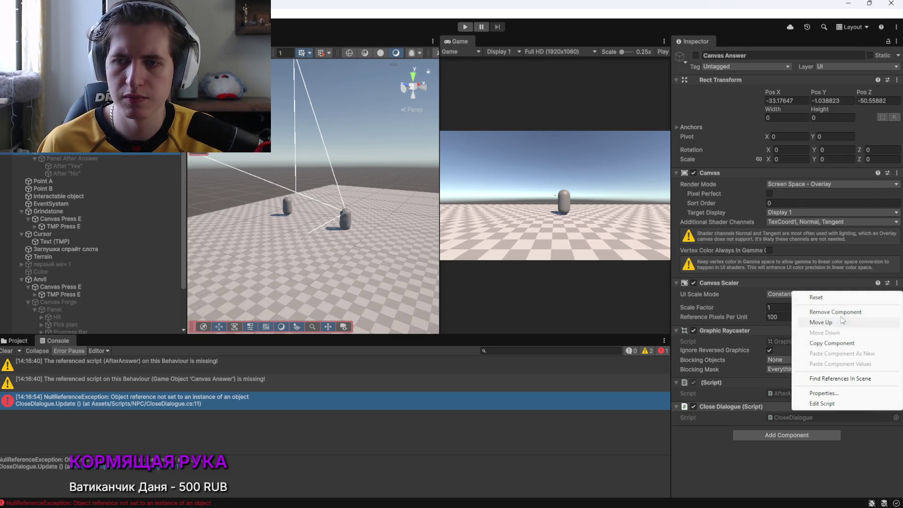
{"action": "left_click", "coordinate": [821, 313]}
Add the Close Dialogue script to Panel After Answer via a 'close' search, then restart Play mode
{"action": "left_click", "coordinate": [71, 159]}
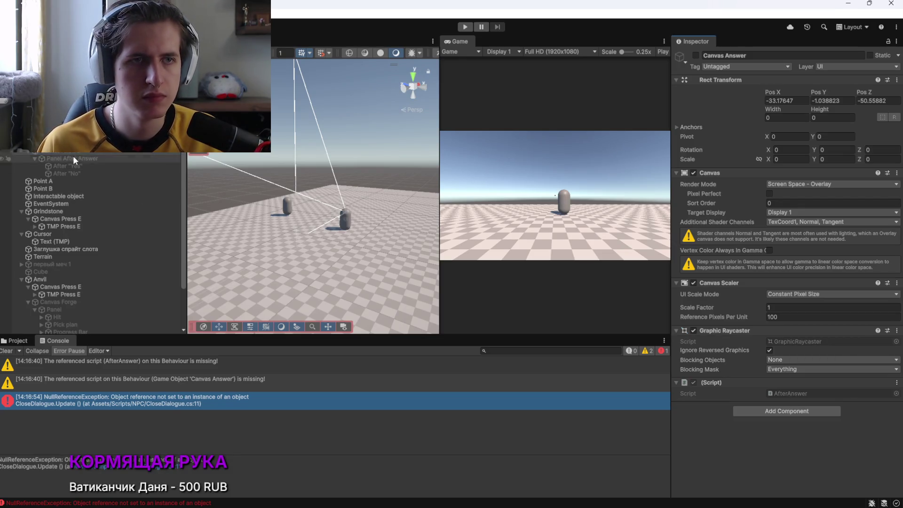
{"action": "left_click", "coordinate": [768, 317]}
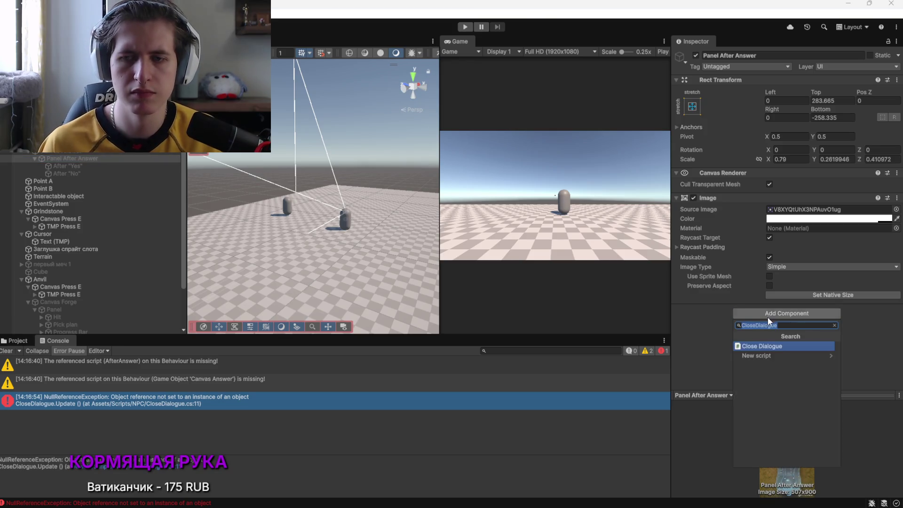
{"action": "key", "text": "BackSpace"}
{"action": "key", "text": "BackSpace"}
{"action": "key", "text": "BackSpace"}
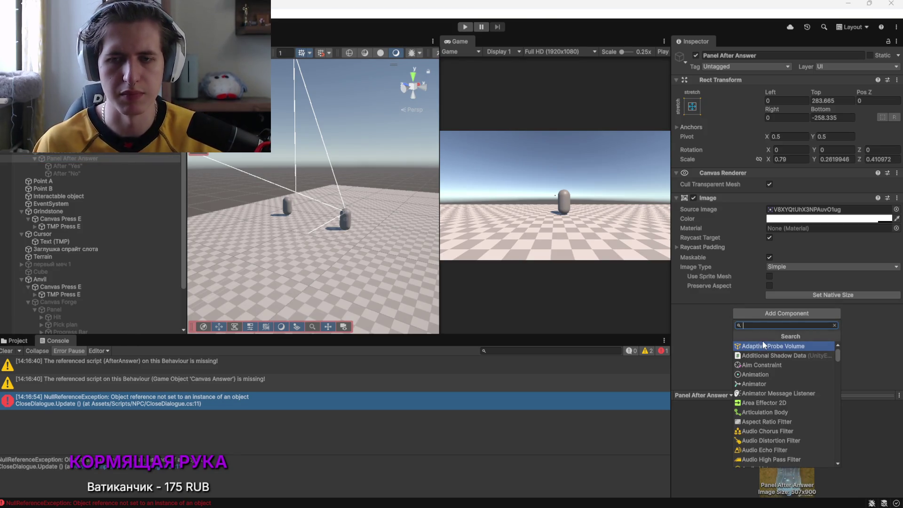
{"action": "key", "text": "ctrl+z"}
{"action": "key", "text": "ctrl+z"}
{"action": "left_click", "coordinate": [69, 160]}
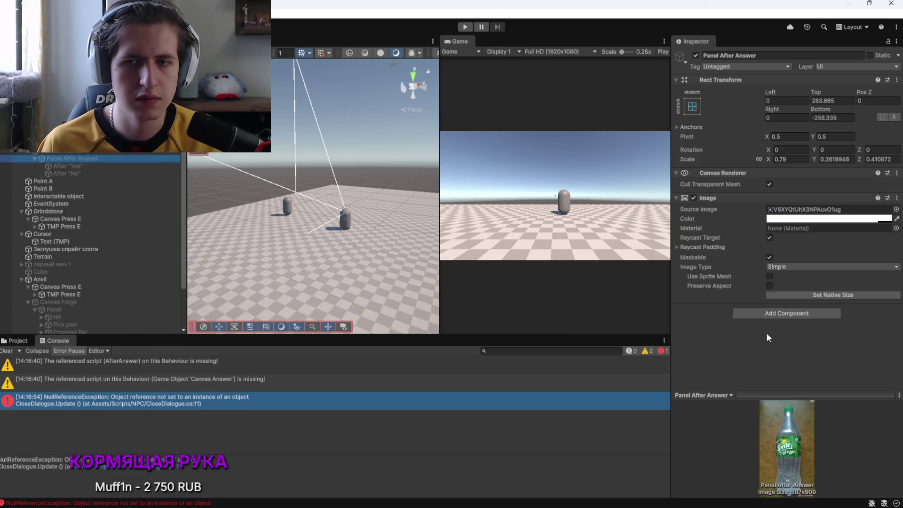
{"action": "left_click", "coordinate": [107, 152]}
{"action": "left_click", "coordinate": [79, 158]}
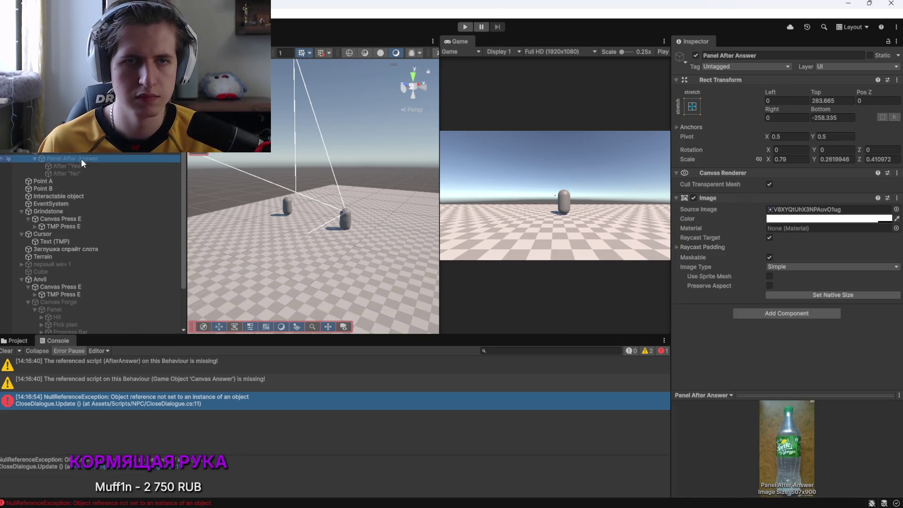
{"action": "left_click", "coordinate": [788, 314]}
{"action": "type", "text": "close"}
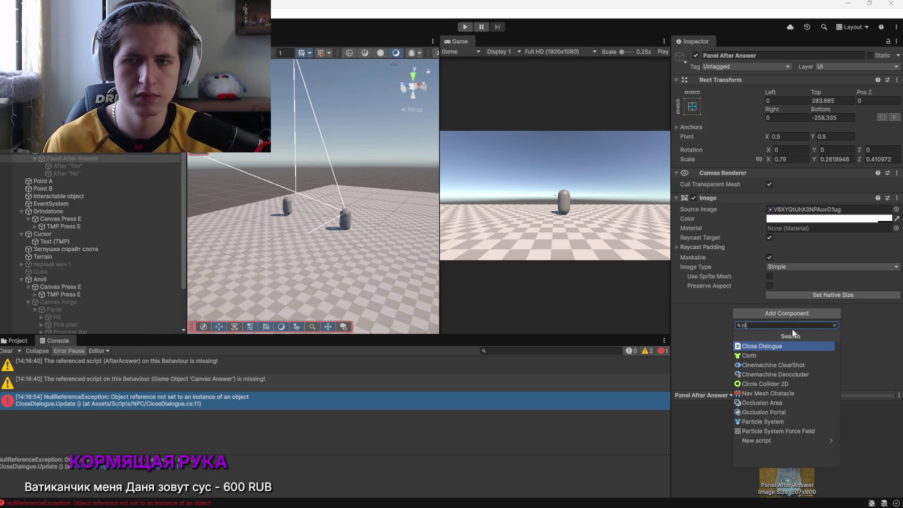
{"action": "left_click", "coordinate": [779, 347]}
{"action": "left_click", "coordinate": [465, 27]}
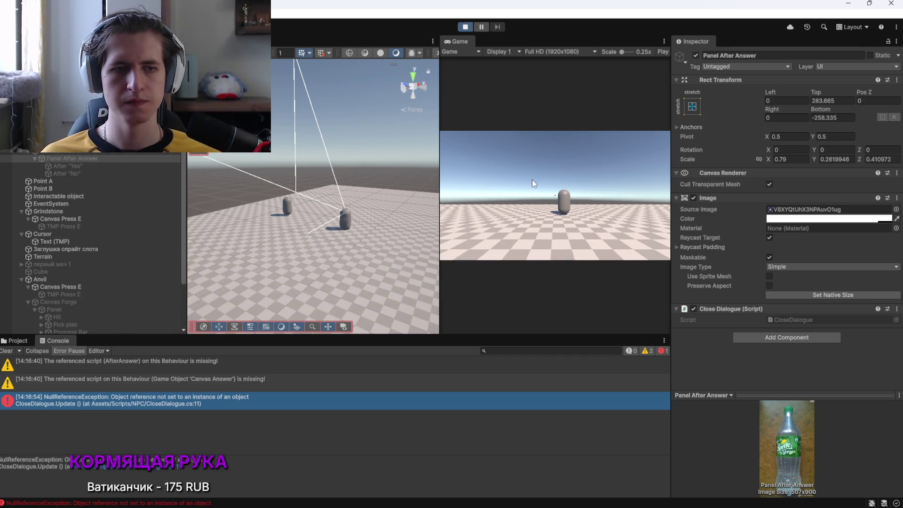
Walk to the NPC, reopen its dialogue with E, and accept the sword request
{"action": "key", "text": "w"}
{"action": "key", "text": "w"}
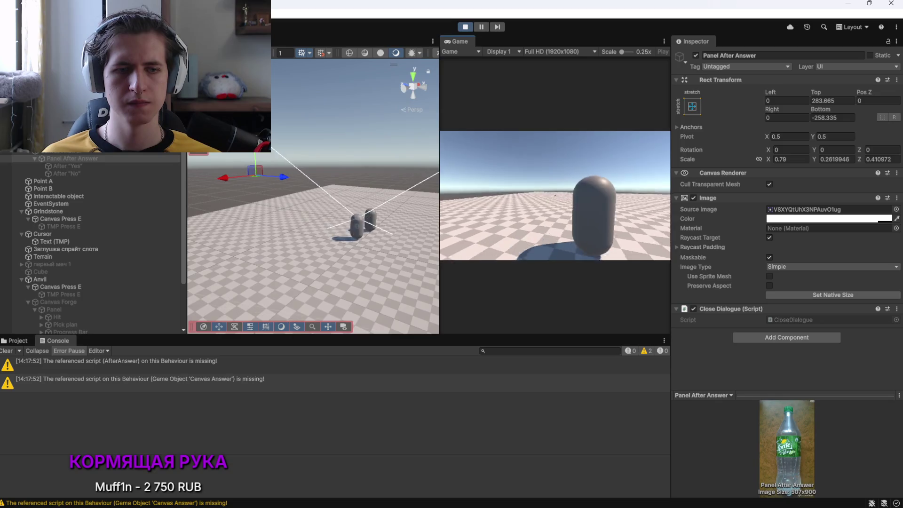
{"action": "key", "text": "e"}
{"action": "left_click", "coordinate": [500, 235]}
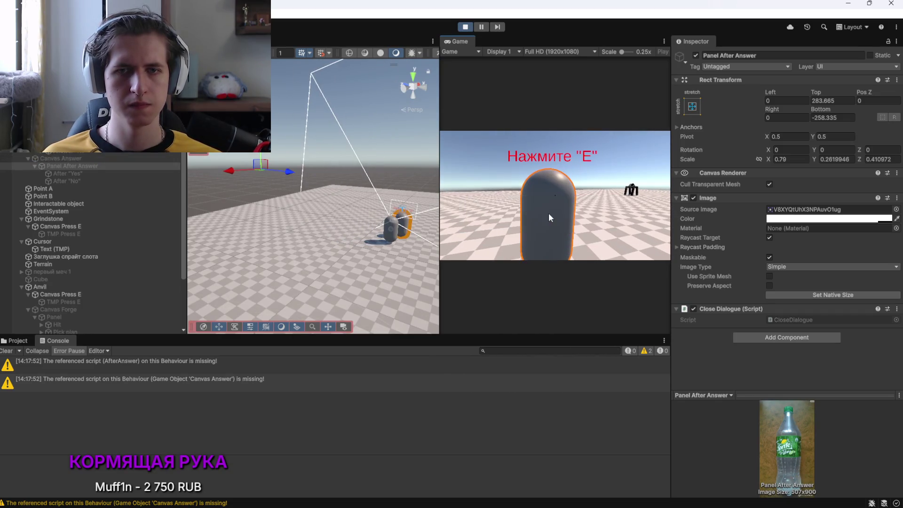
{"action": "key", "text": "e"}
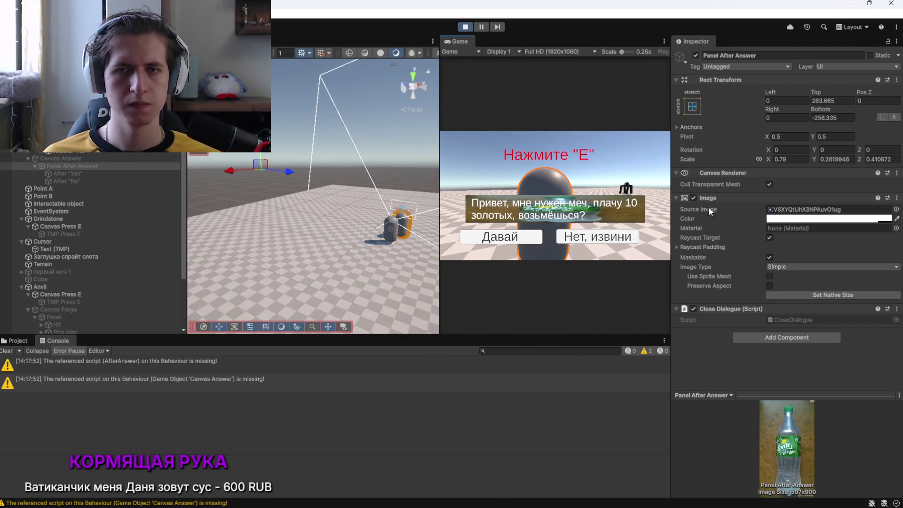
{"action": "key", "text": "e"}
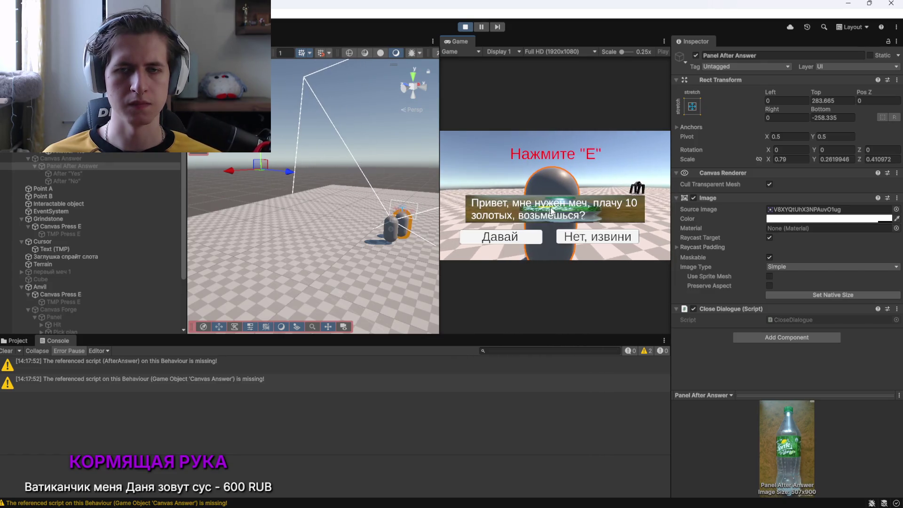
{"action": "left_click", "coordinate": [513, 236]}
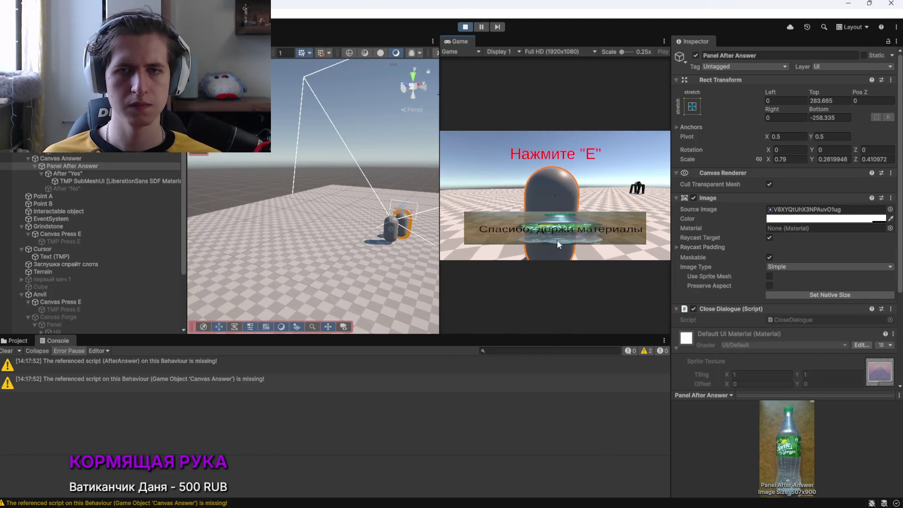
Inspect the new NullReferenceException, then open Interactable.cs in Visual Studio
{"action": "left_click", "coordinate": [639, 240]}
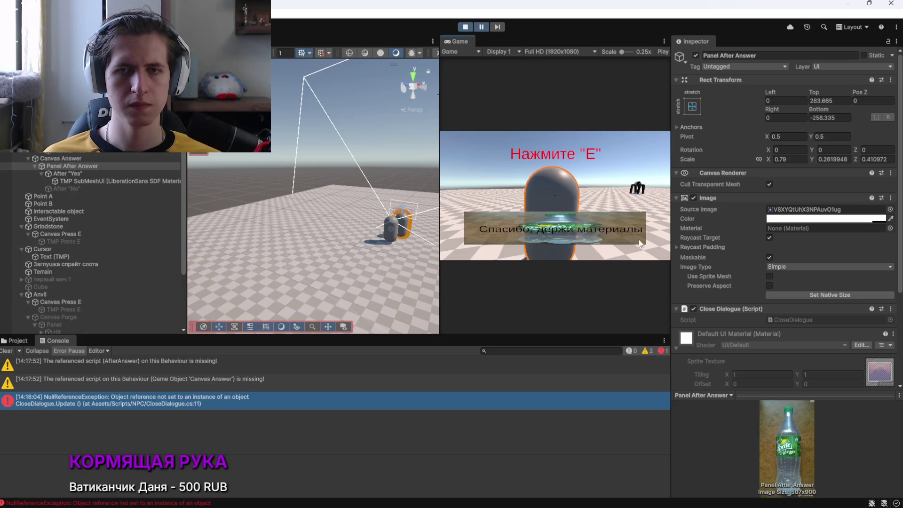
{"action": "left_click", "coordinate": [189, 396]}
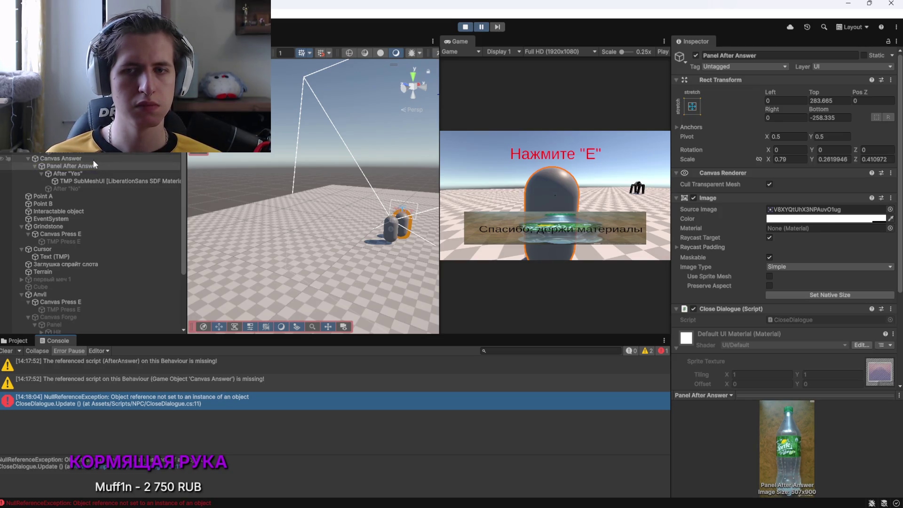
{"action": "key", "text": "alt+Tab"}
{"action": "left_click", "coordinate": [182, 170]}
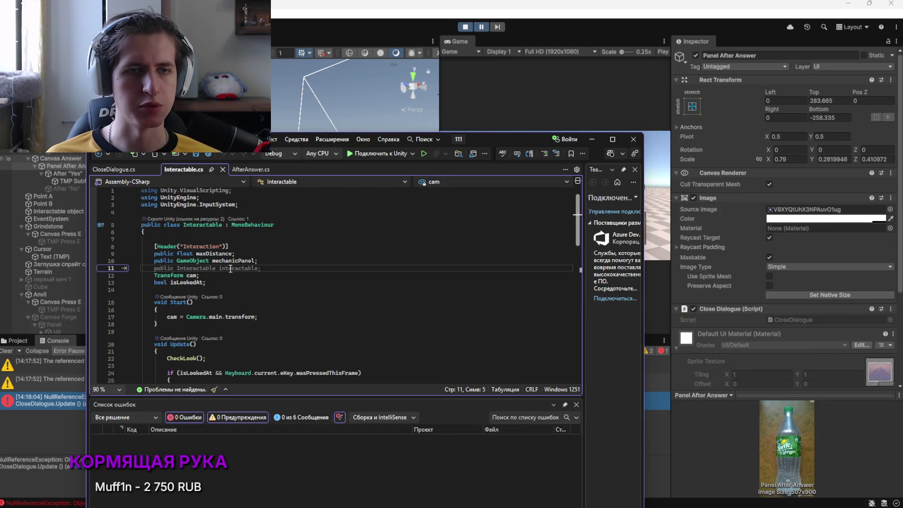
Look over the OpenPanel method in Interactable.cs, then stop Play mode in Unity
{"action": "scroll", "coordinate": [231, 268], "scroll_direction": "down", "scroll_amount": 8}
{"action": "scroll", "coordinate": [202, 244], "scroll_direction": "down", "scroll_amount": 1}
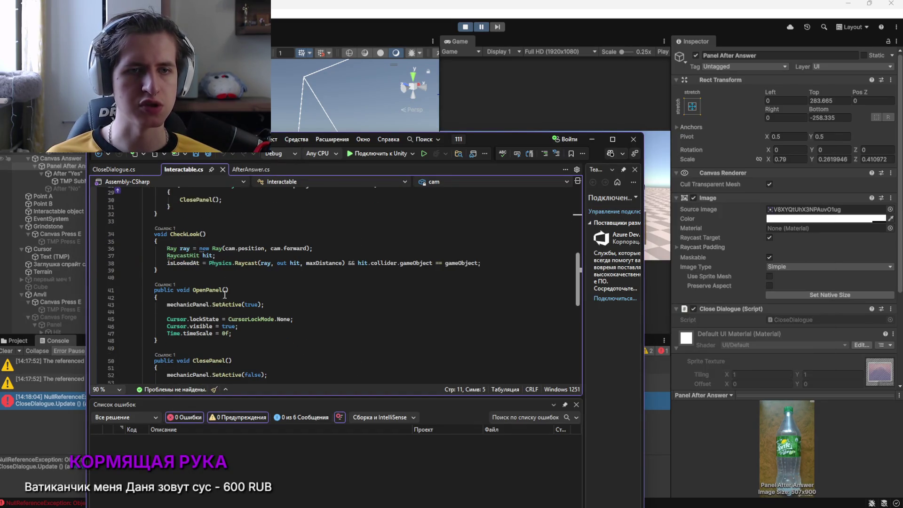
{"action": "left_click", "coordinate": [187, 320]}
{"action": "scroll", "coordinate": [220, 269], "scroll_direction": "up", "scroll_amount": 10}
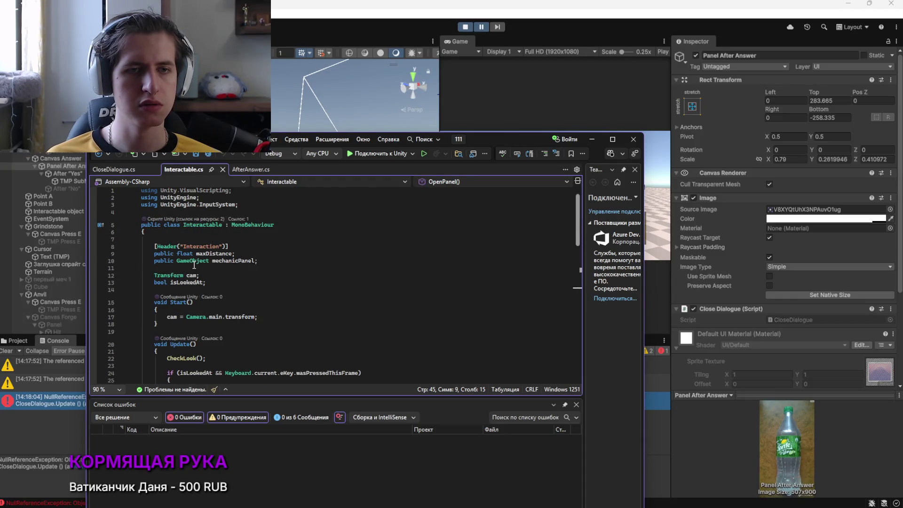
{"action": "left_click", "coordinate": [466, 27]}
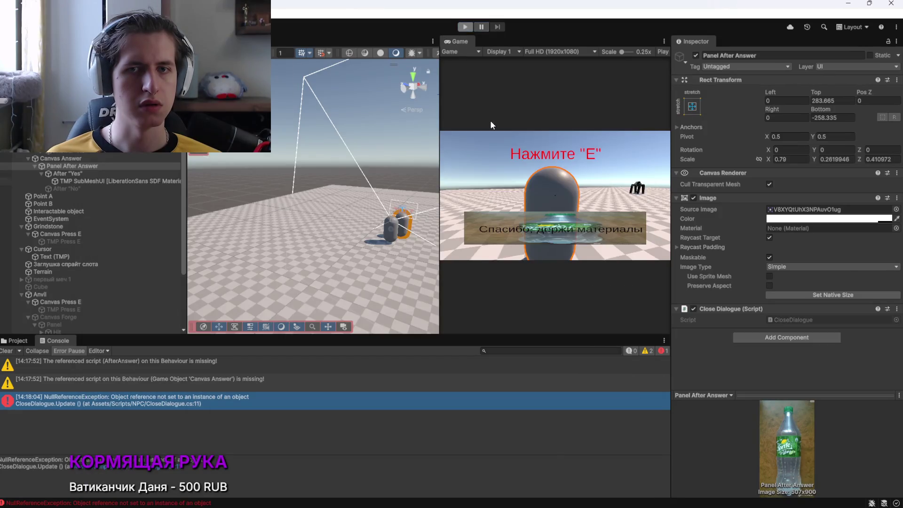
Start Play, activate Canvas Dialogue and the NPC panel, then press E and Escape to test closing
{"action": "left_click", "coordinate": [465, 26]}
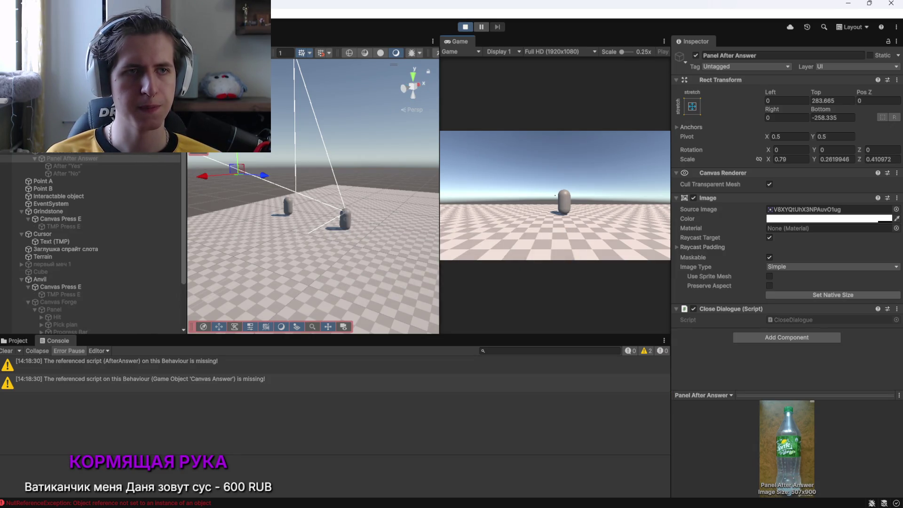
{"action": "left_click", "coordinate": [695, 55]}
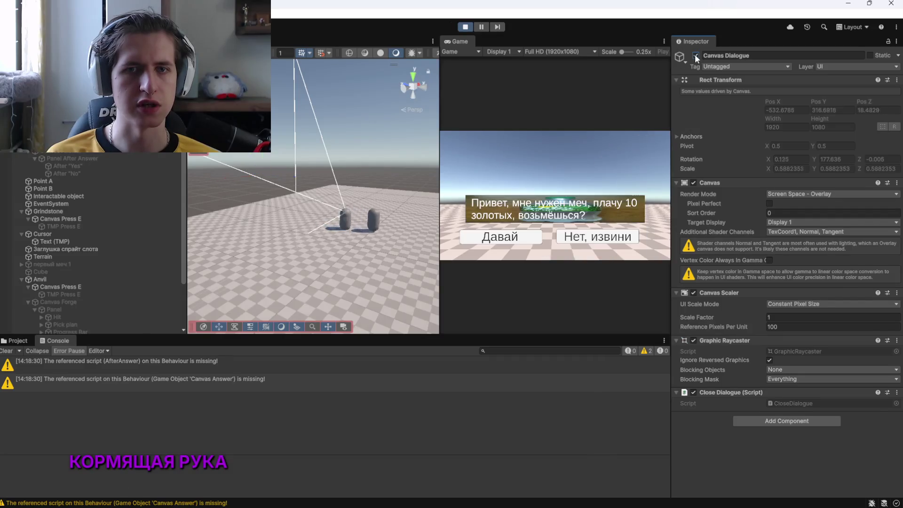
{"action": "left_click", "coordinate": [276, 188]}
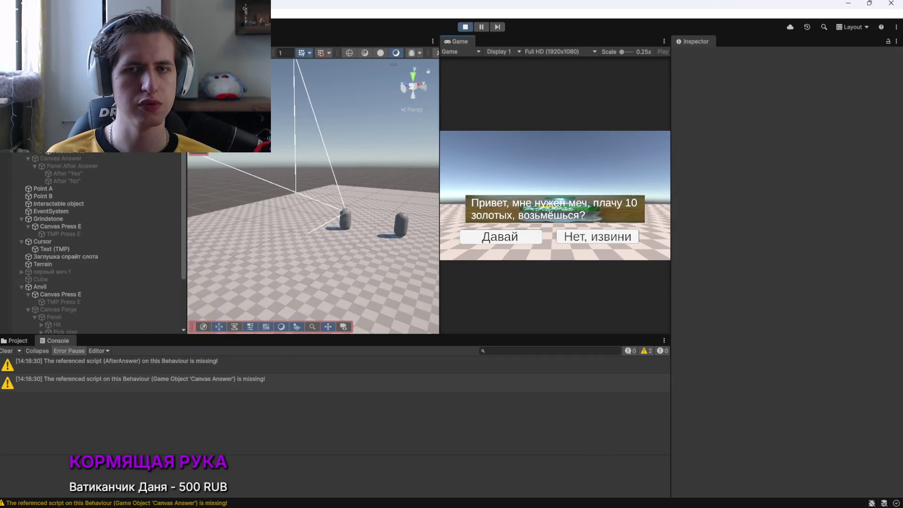
{"action": "scroll", "coordinate": [276, 189], "scroll_direction": "up", "scroll_amount": 5}
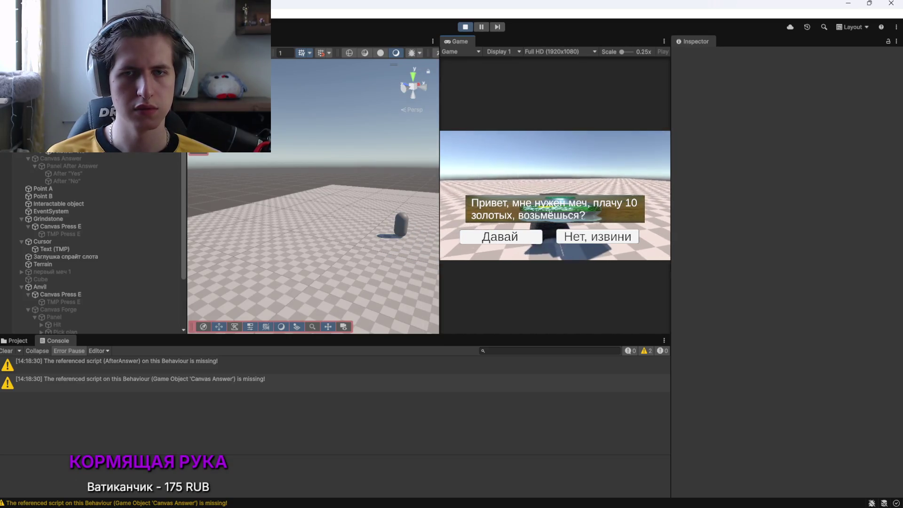
{"action": "key", "text": "e"}
{"action": "key", "text": "Escape"}
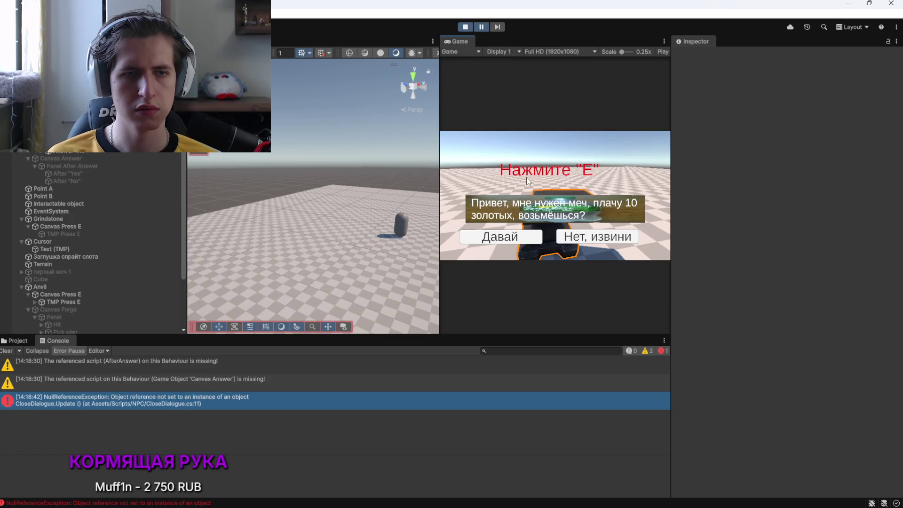
Show the exception's stack trace, stop the game, inspect Canvas Answer, and bring up Visual Studio
{"action": "left_click", "coordinate": [222, 406]}
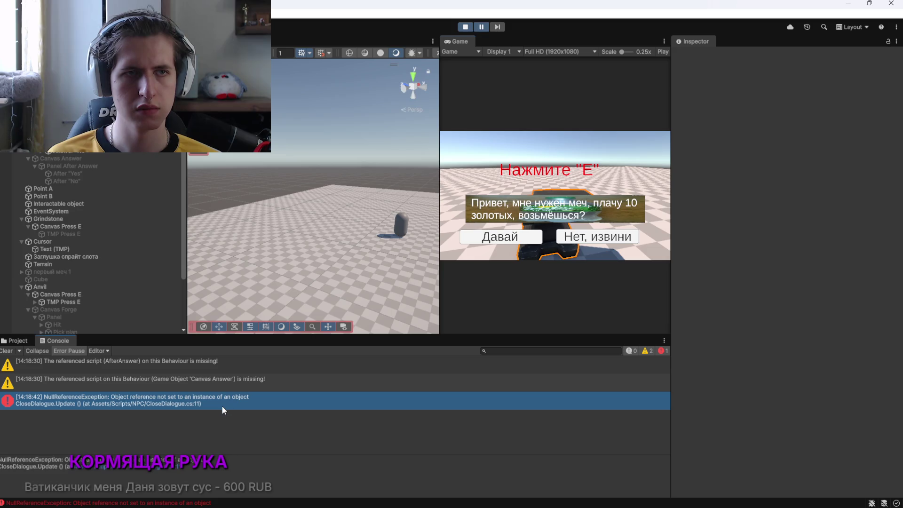
{"action": "left_click", "coordinate": [466, 29]}
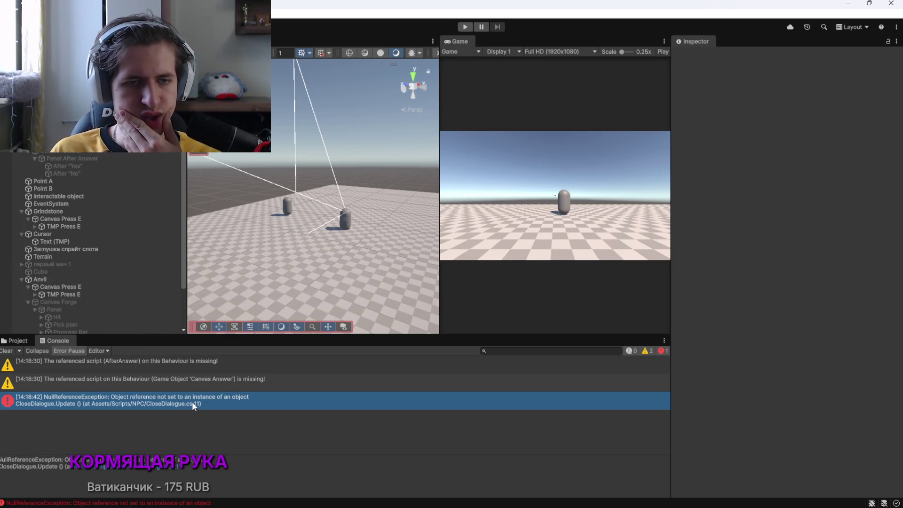
{"action": "left_click", "coordinate": [131, 150]}
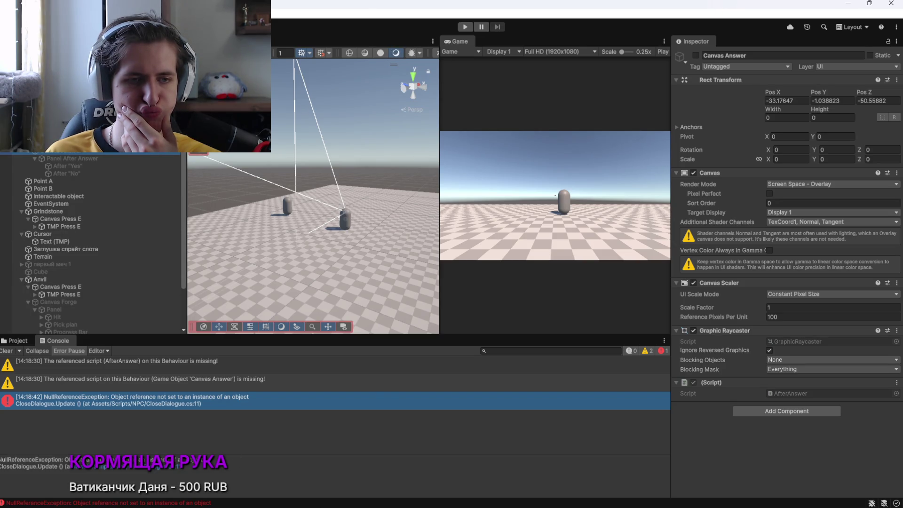
{"action": "mouse_move", "coordinate": [640, 503]}
{"action": "left_click", "coordinate": [641, 502]}
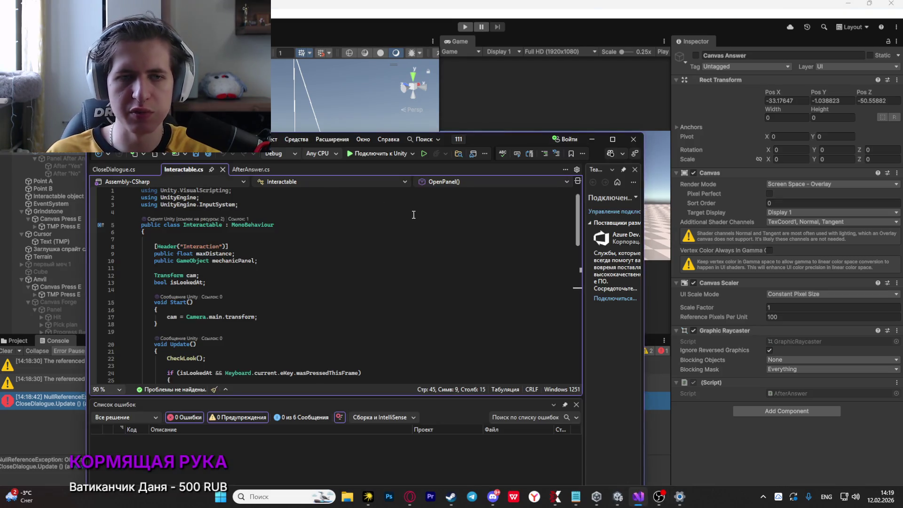
Read Interactable.cs down to OpenPanel, select the mechanicPanel declaration, then inspect Anvil in Unity
{"action": "scroll", "coordinate": [251, 255], "scroll_direction": "down", "scroll_amount": 6}
{"action": "scroll", "coordinate": [251, 255], "scroll_direction": "down", "scroll_amount": 6}
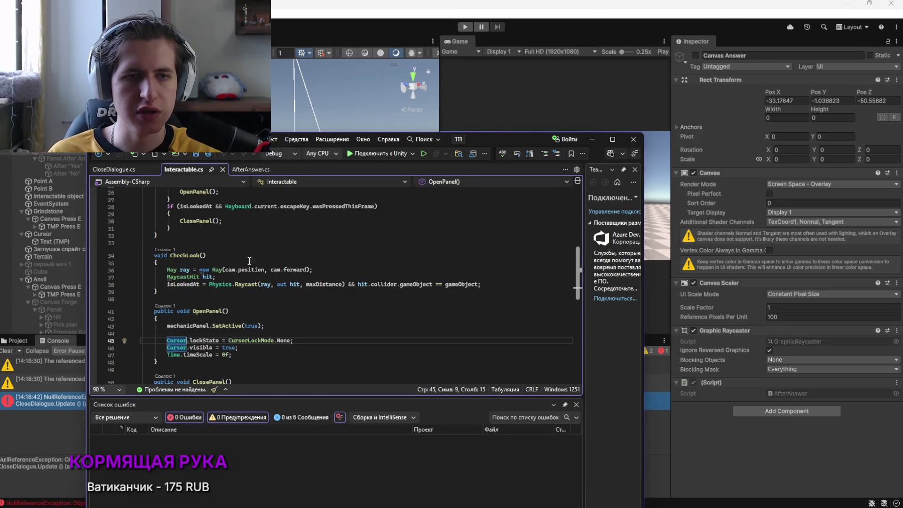
{"action": "left_click", "coordinate": [220, 340]}
{"action": "scroll", "coordinate": [269, 241], "scroll_direction": "up", "scroll_amount": 11}
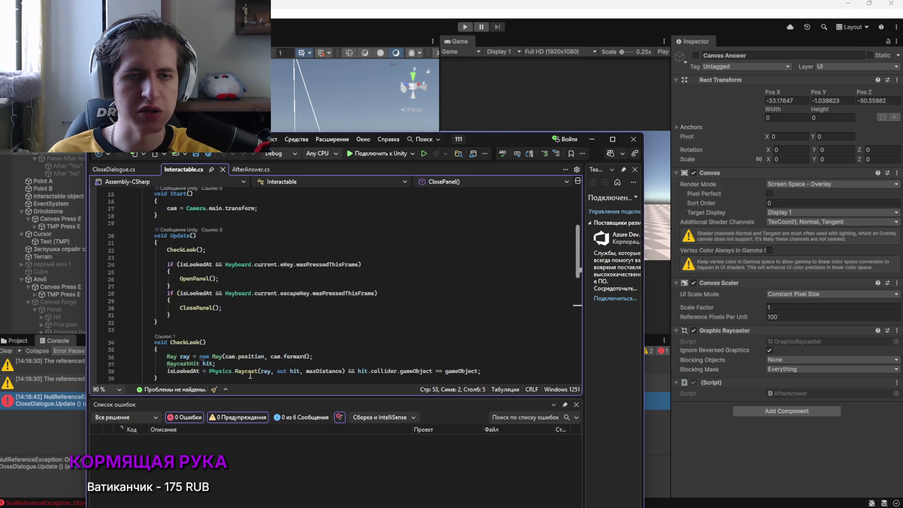
{"action": "left_click_drag", "start_coordinate": [177, 260], "coordinate": [245, 261]}
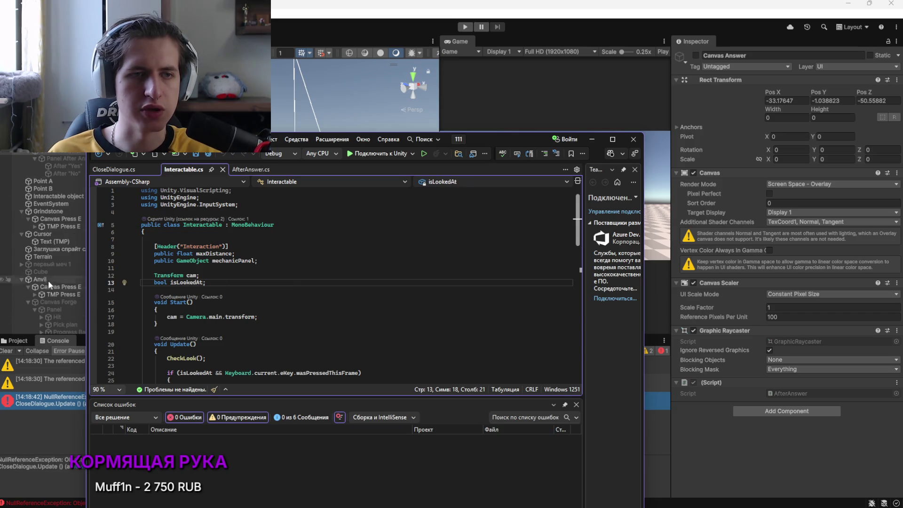
{"action": "left_click", "coordinate": [48, 281]}
{"action": "scroll", "coordinate": [718, 325], "scroll_direction": "down", "scroll_amount": 5}
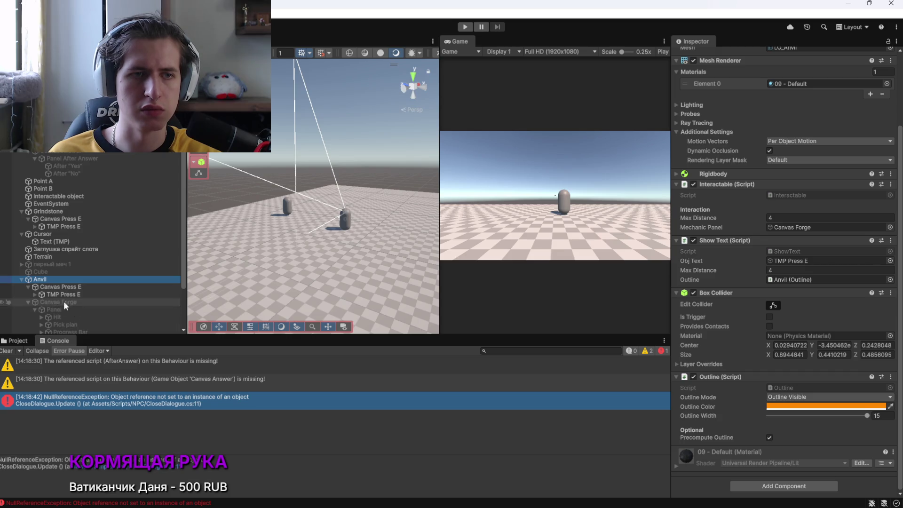
{"action": "left_click", "coordinate": [77, 303]}
{"action": "left_click", "coordinate": [60, 279]}
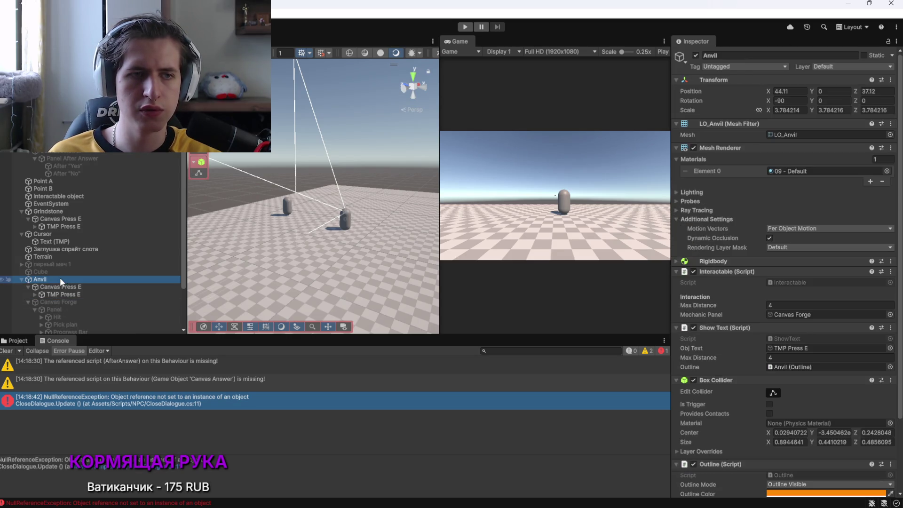
{"action": "left_click", "coordinate": [57, 144]}
{"action": "left_click", "coordinate": [56, 151]}
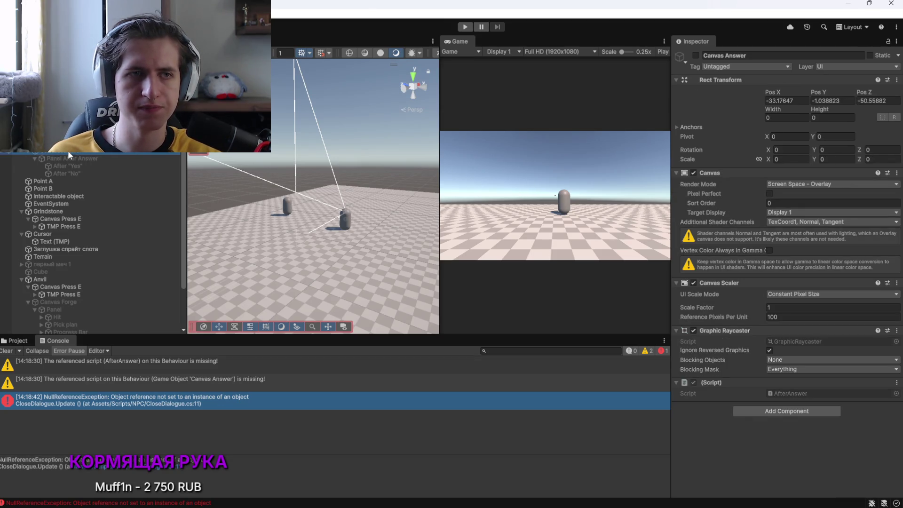
{"action": "left_click", "coordinate": [44, 280]}
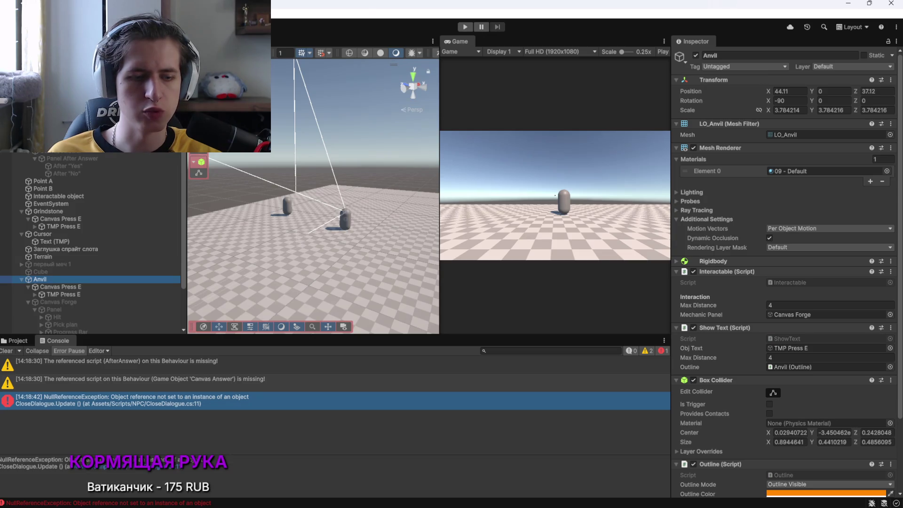
{"action": "key", "text": "alt+Tab"}
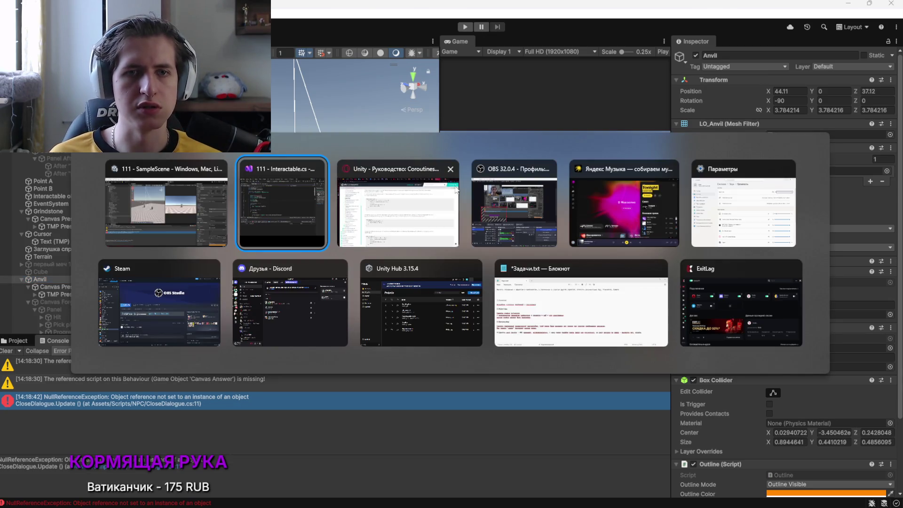
{"action": "key", "text": "Tab"}
{"action": "key", "text": "Tab"}
{"action": "key", "text": "Tab"}
{"action": "key", "text": "alt+Tab"}
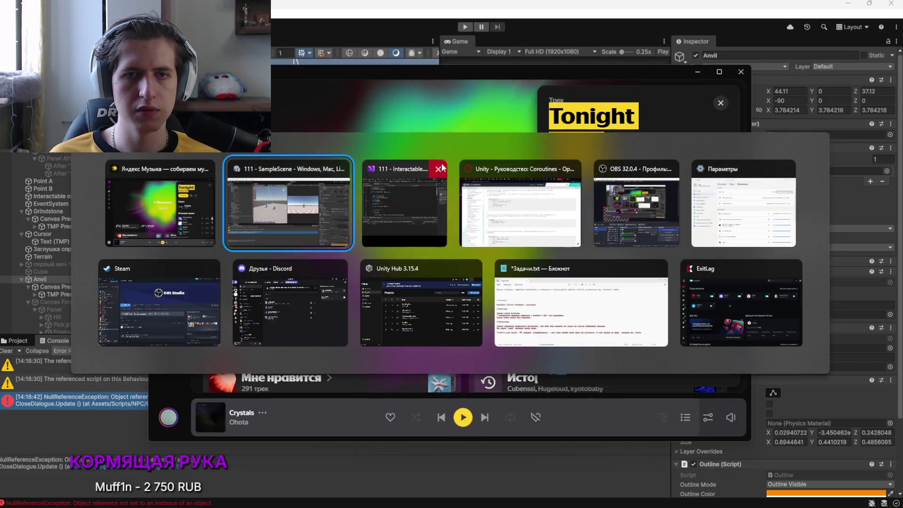
{"action": "left_click", "coordinate": [497, 210]}
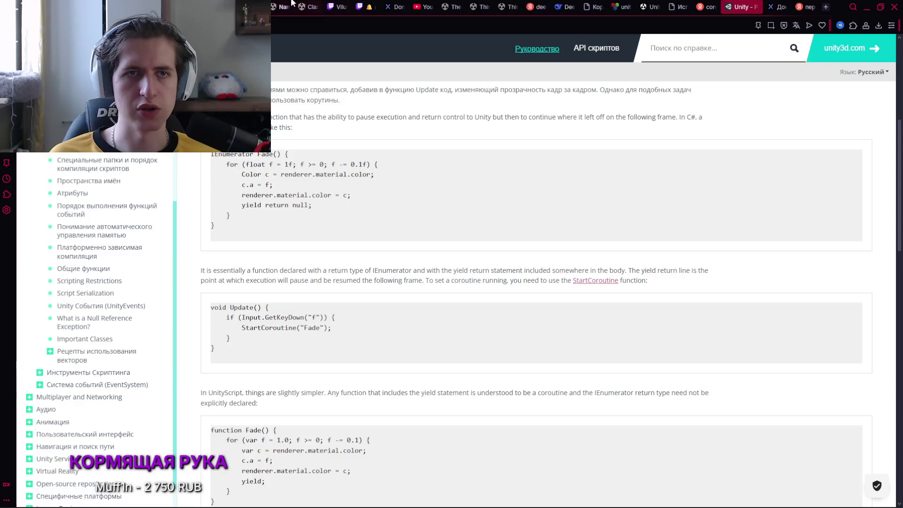
{"action": "left_click", "coordinate": [334, 6]}
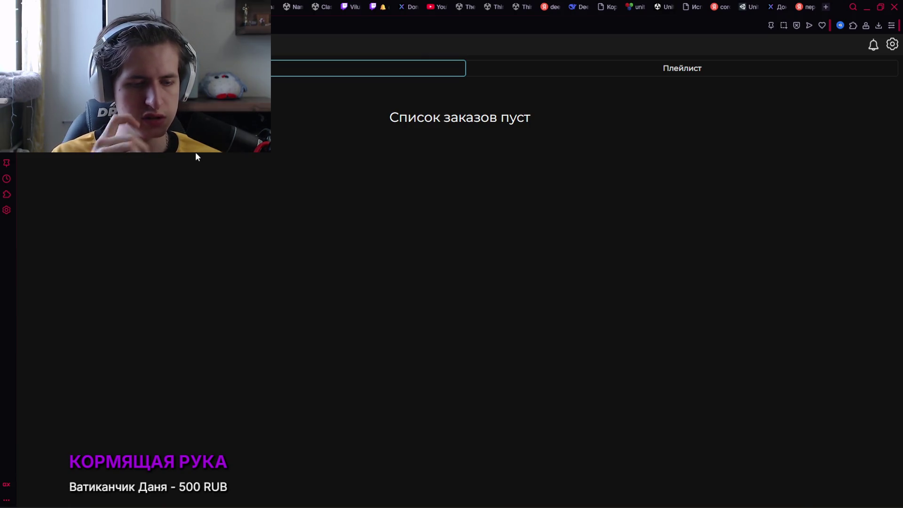
{"action": "key", "text": "alt+Tab"}
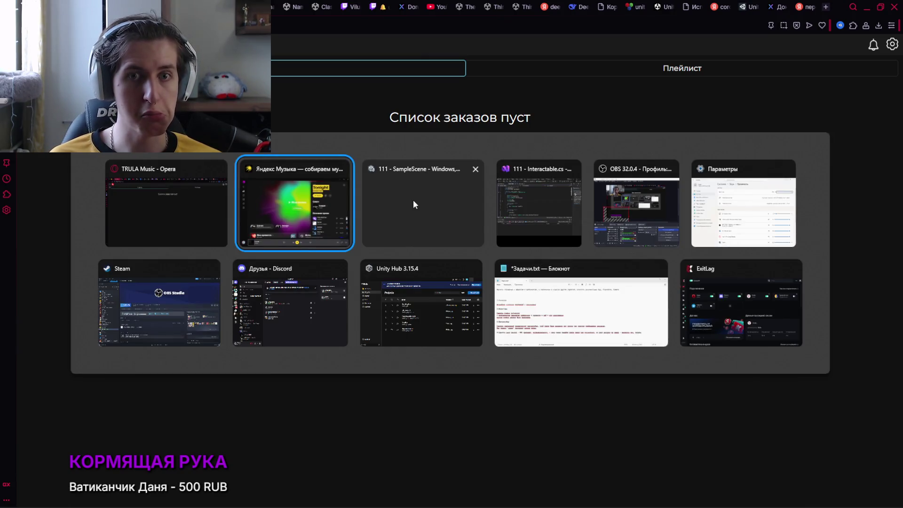
{"action": "key", "text": "alt+Tab"}
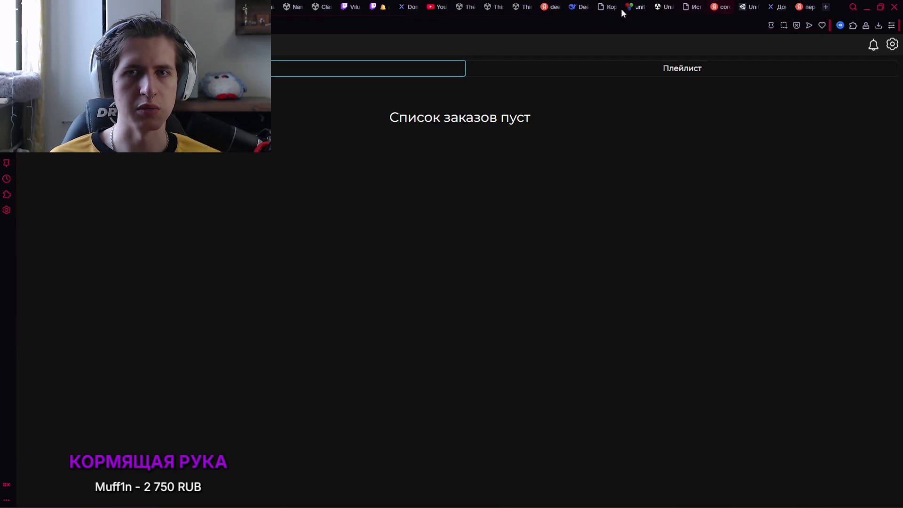
{"action": "key", "text": "alt+Tab"}
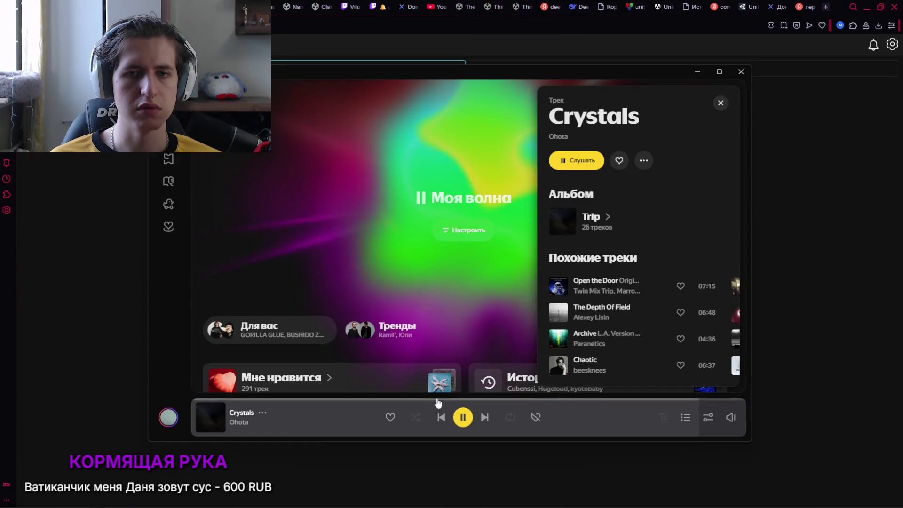
{"action": "key", "text": "alt+Tab"}
{"action": "key", "text": "alt+Tab"}
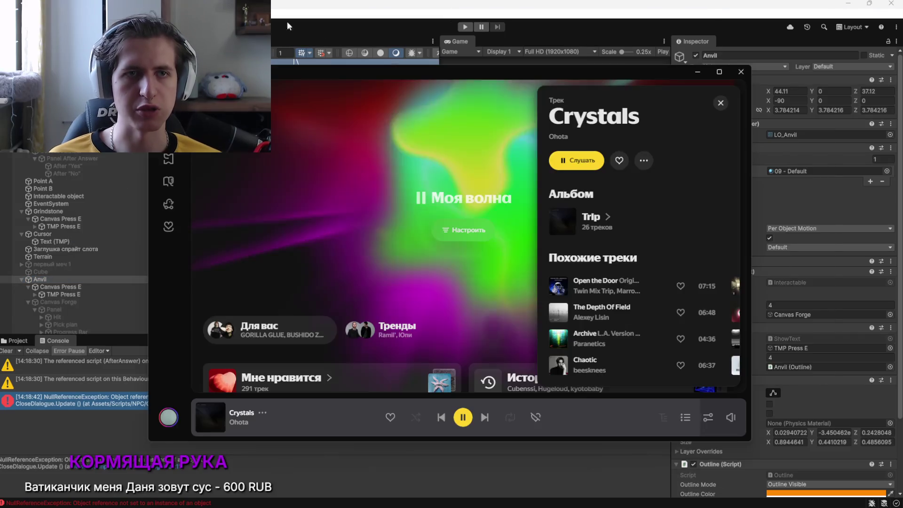
{"action": "key", "text": "alt+Tab"}
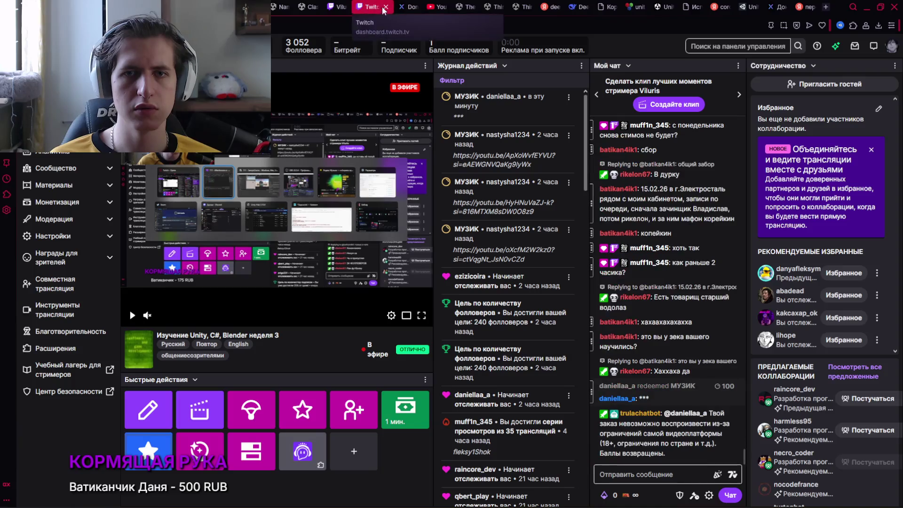
{"action": "key", "text": "alt+Tab"}
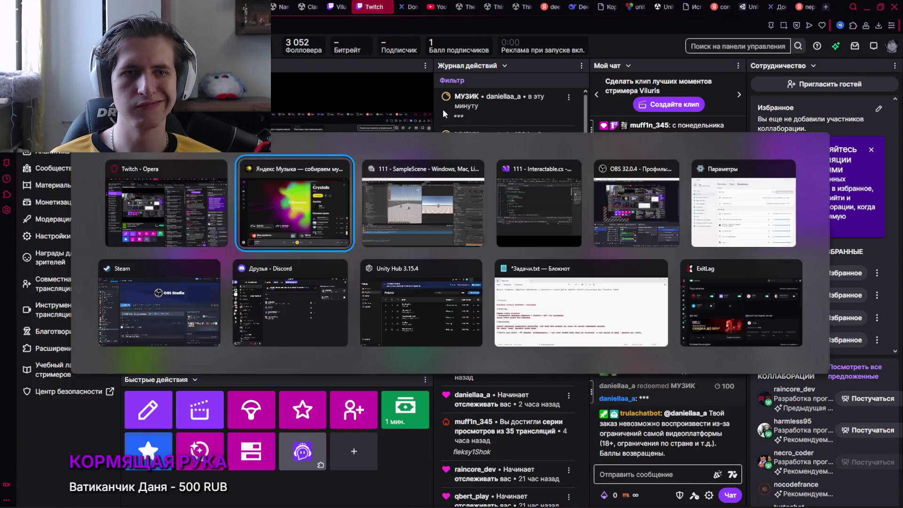
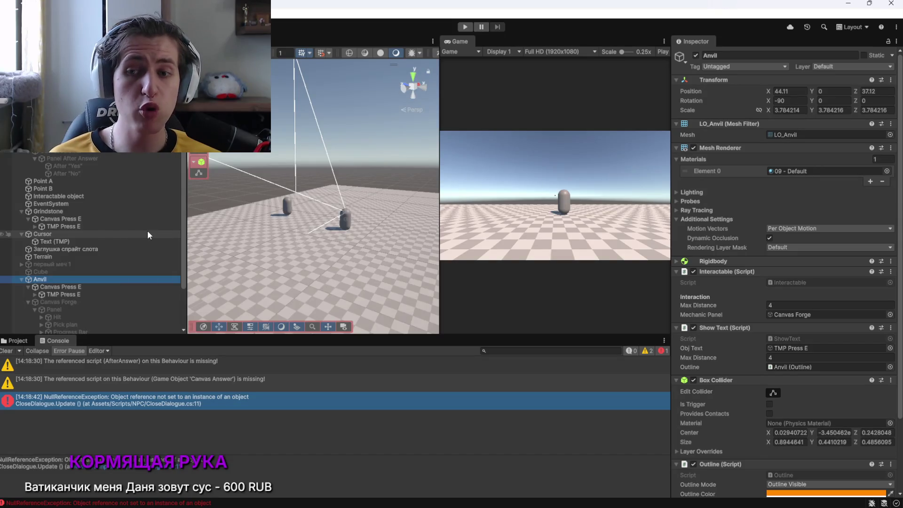
Check the Twitch dashboard, song-request list and music player, then return to Unity
{"action": "key", "text": "alt+Tab"}
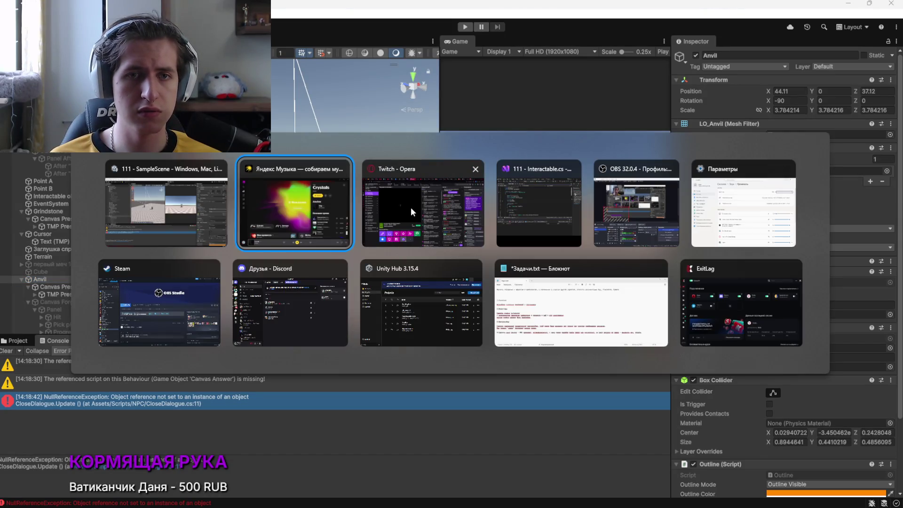
{"action": "left_click", "coordinate": [402, 208]}
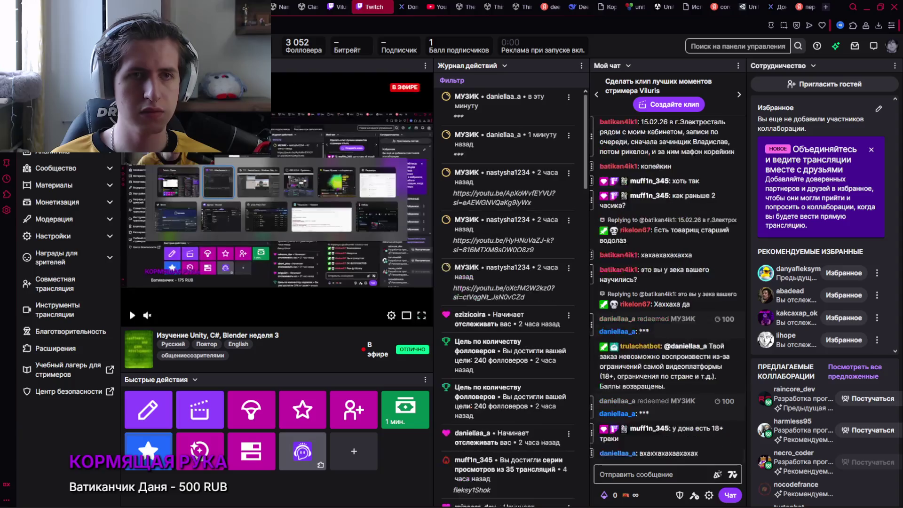
{"action": "key", "text": "ctrl+Tab"}
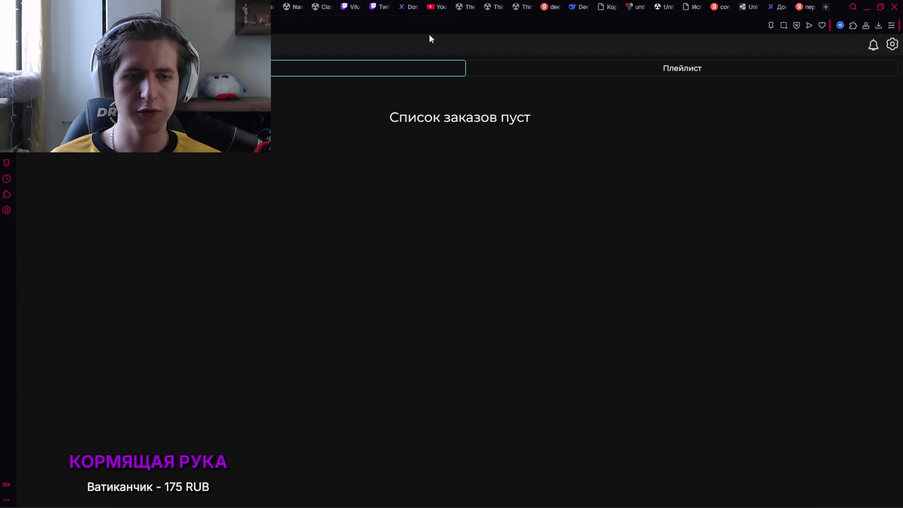
{"action": "key", "text": "alt+Tab"}
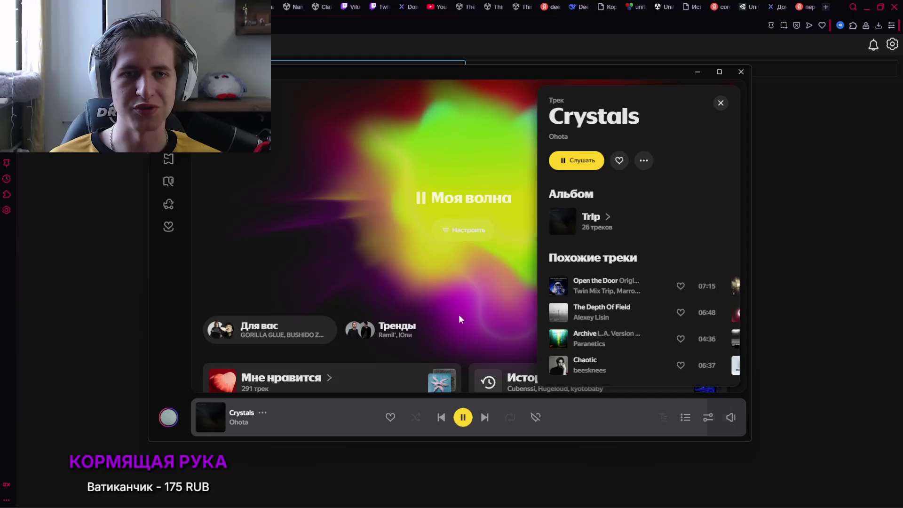
{"action": "key", "text": "alt+Tab"}
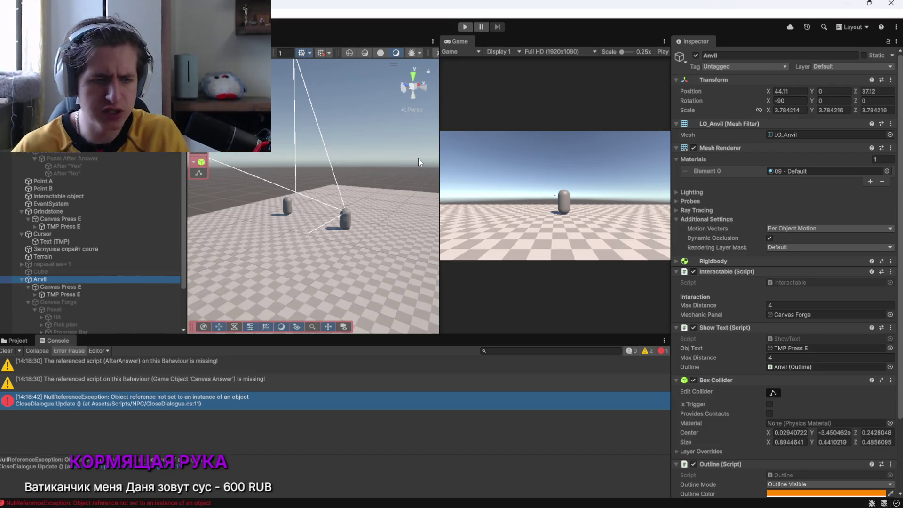
Clear the console and select the capsule NPC to show its Interactable component with Canvas Dialogue
{"action": "left_click", "coordinate": [6, 350]}
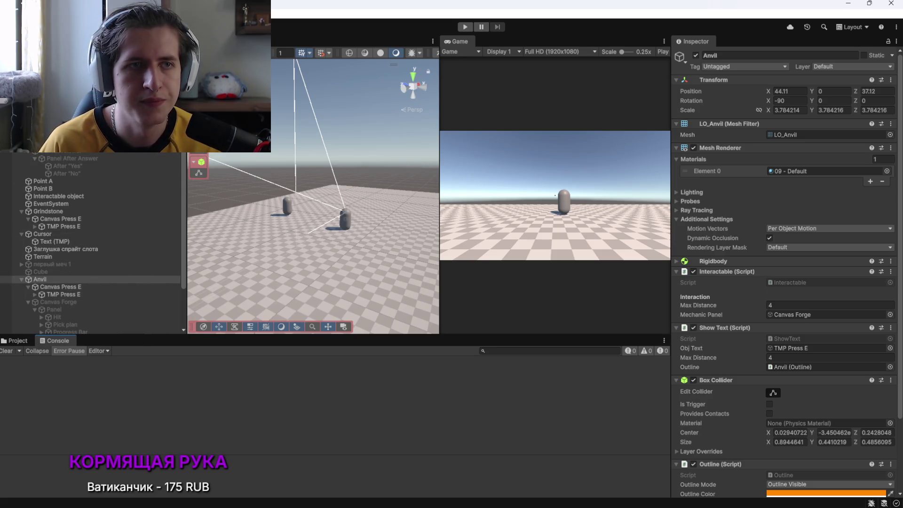
{"action": "left_click", "coordinate": [287, 205]}
{"action": "scroll", "coordinate": [744, 365], "scroll_direction": "down", "scroll_amount": 10}
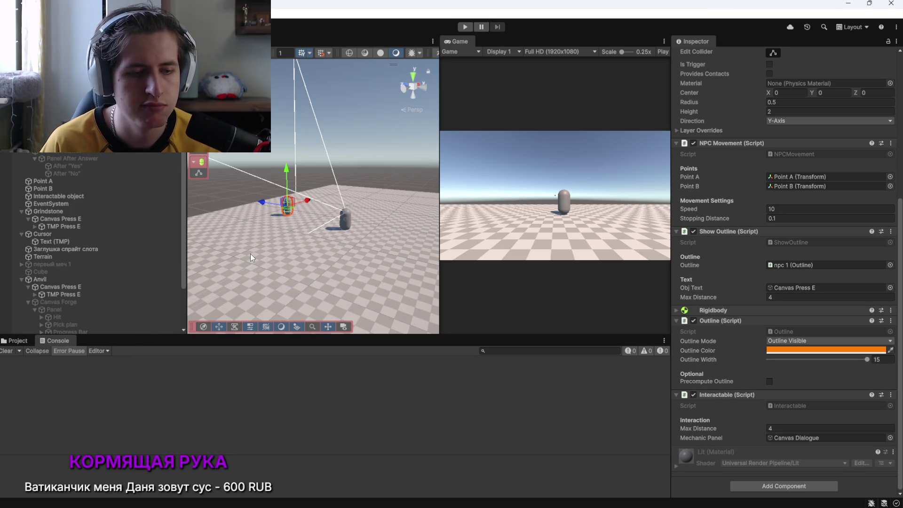
{"action": "key", "text": "alt+Tab"}
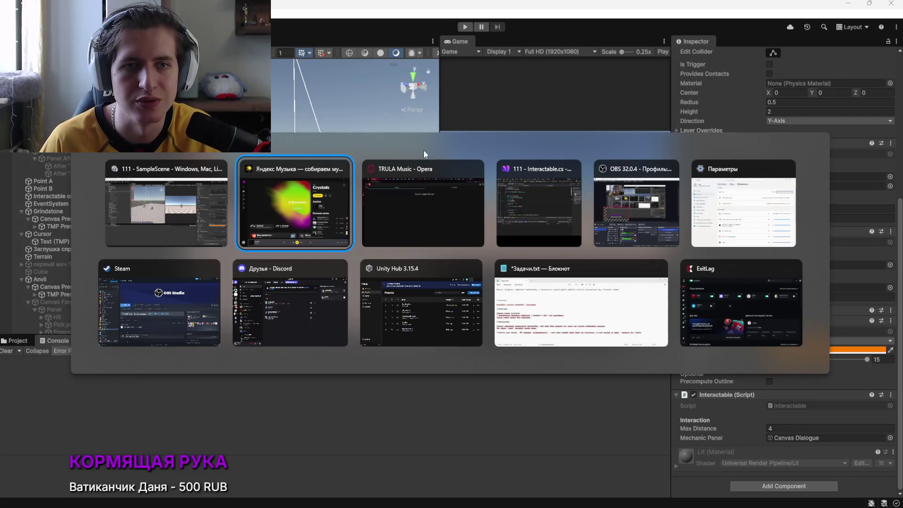
Search Yandex Music for 'Danza Kuduro' and play the Don Omar and Lucenzo track
{"action": "left_click", "coordinate": [337, 203]}
{"action": "left_click", "coordinate": [169, 136]}
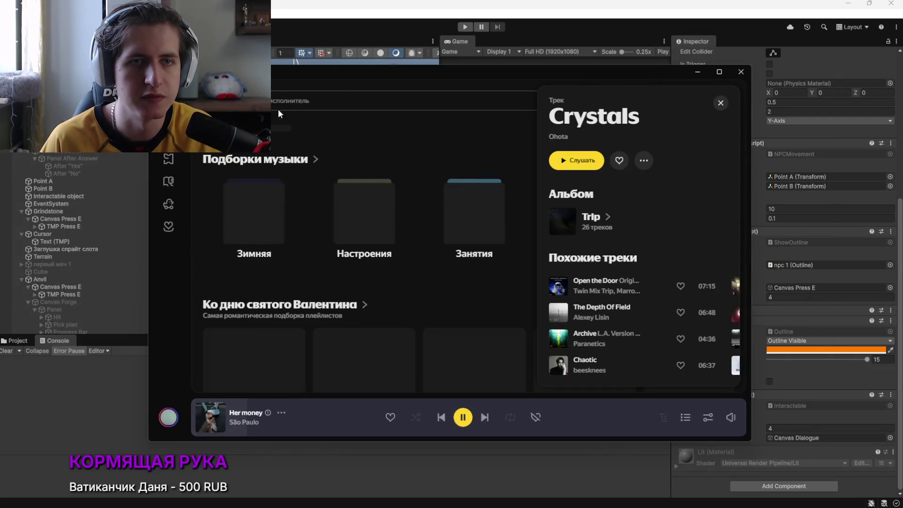
{"action": "left_click", "coordinate": [485, 102]}
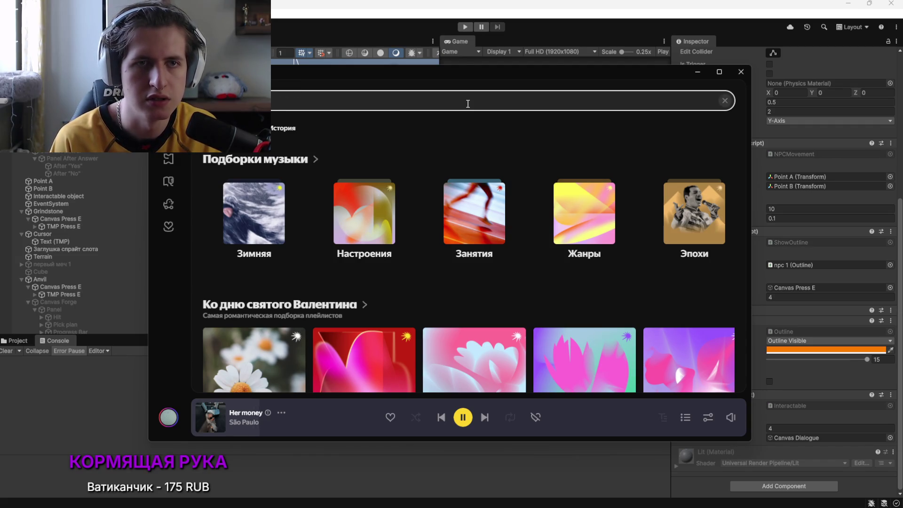
{"action": "key", "text": "Return"}
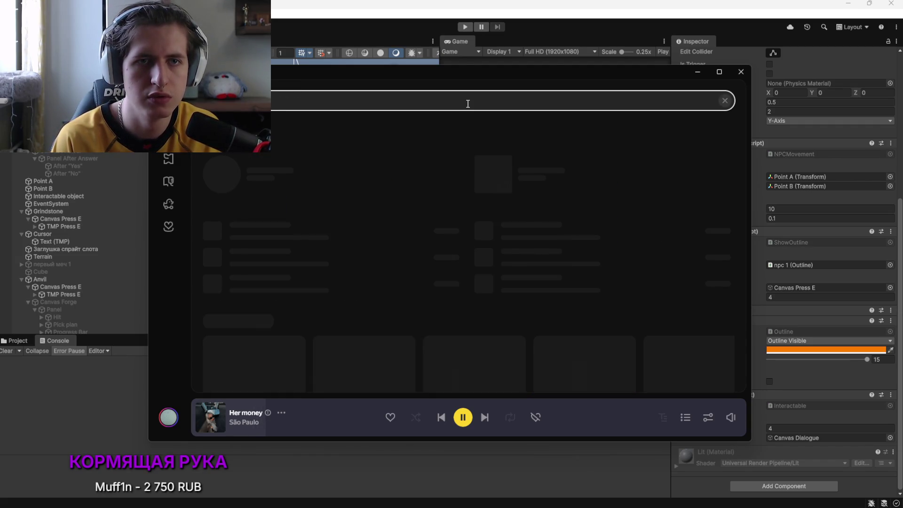
{"action": "left_click", "coordinate": [222, 175]}
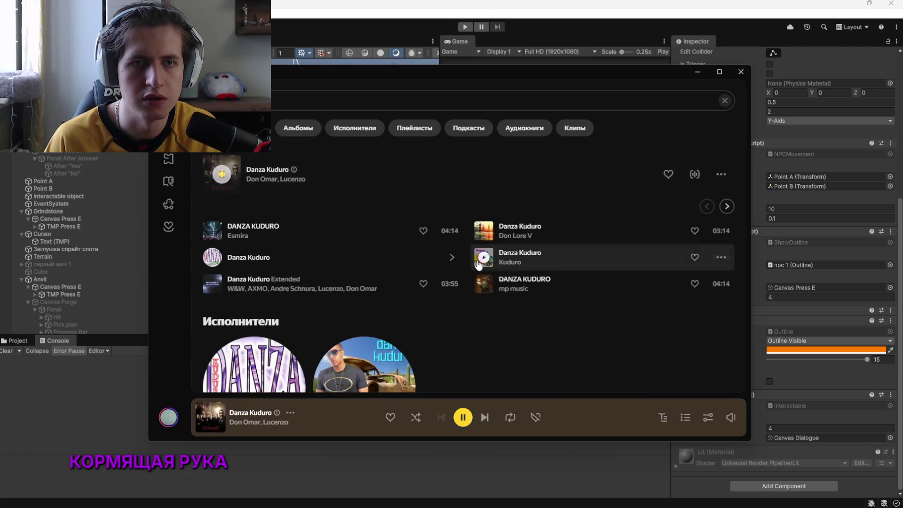
{"action": "mouse_move", "coordinate": [731, 417]}
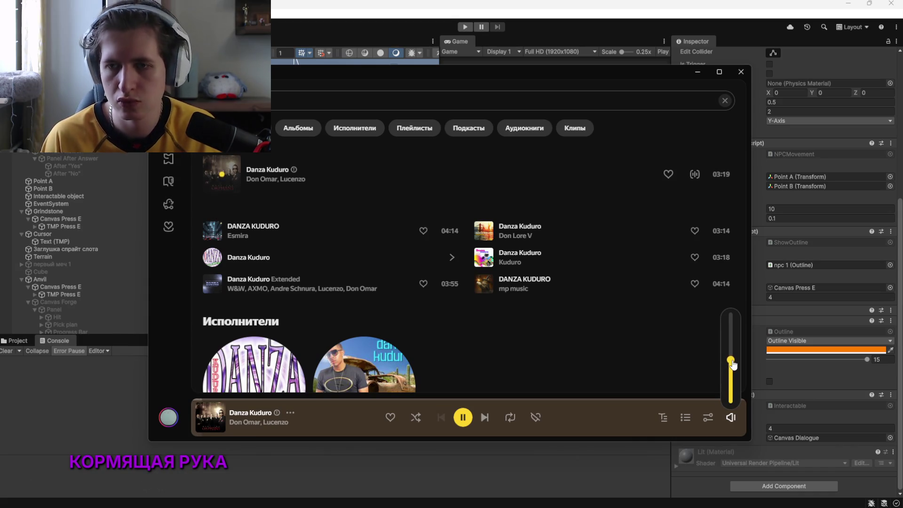
{"action": "key", "text": "alt+Tab"}
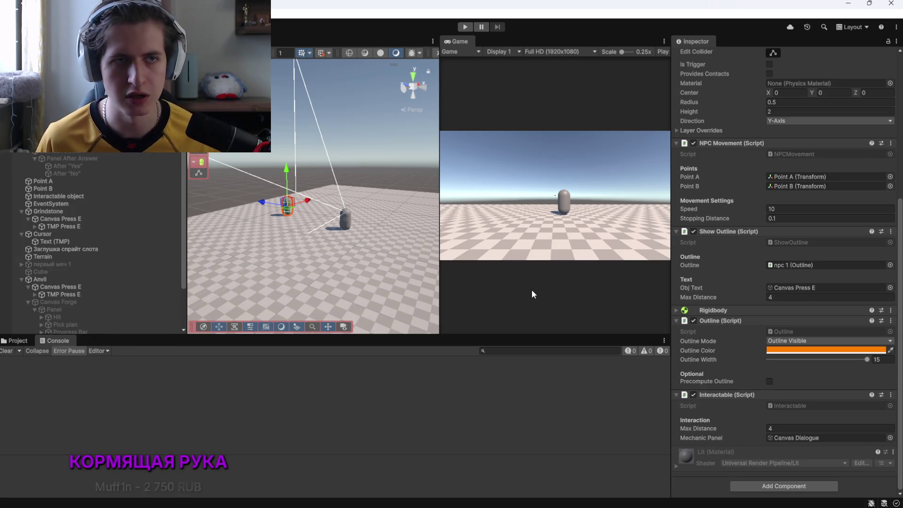
Remove the Close Dialogue script component from Canvas Dialogue
{"action": "double_click", "coordinate": [797, 438]}
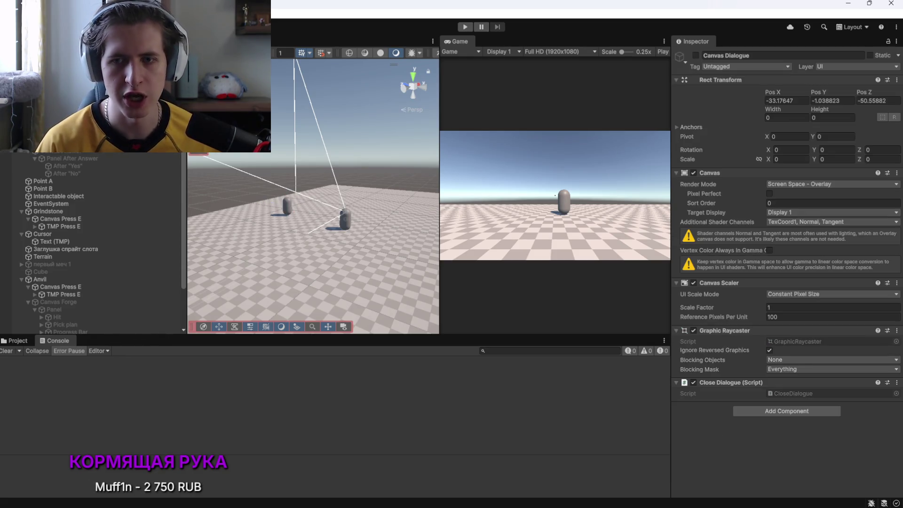
{"action": "left_click", "coordinate": [897, 382]}
{"action": "left_click", "coordinate": [844, 412]}
{"action": "left_click", "coordinate": [418, 239]}
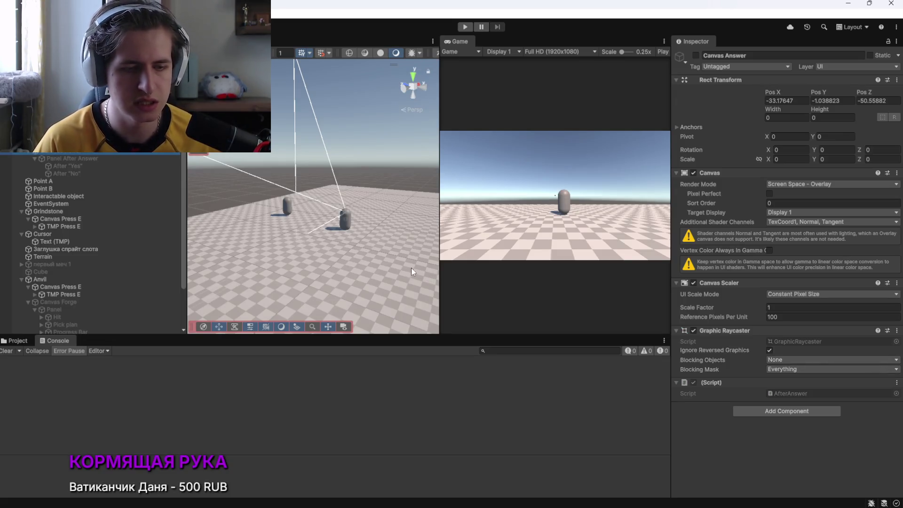
Select npc 1 and open its Interactable script in Visual Studio
{"action": "left_click", "coordinate": [287, 207]}
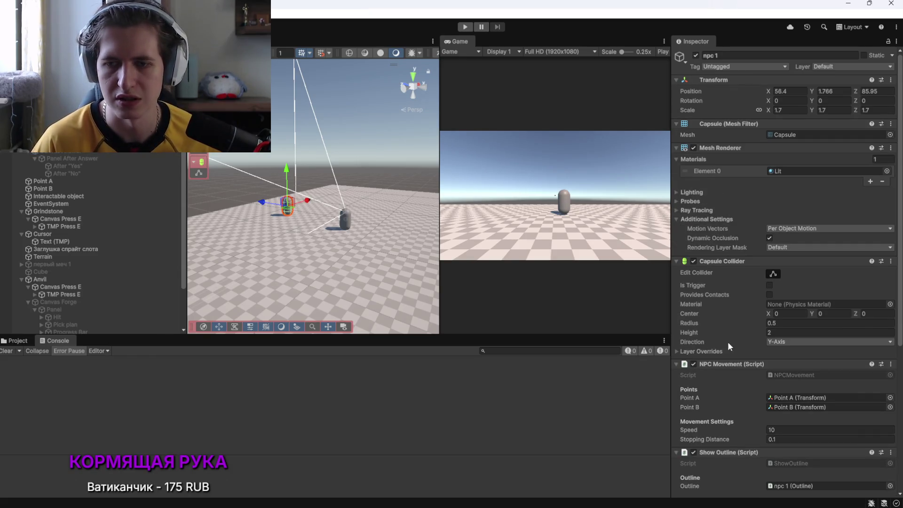
{"action": "scroll", "coordinate": [727, 341], "scroll_direction": "down", "scroll_amount": 8}
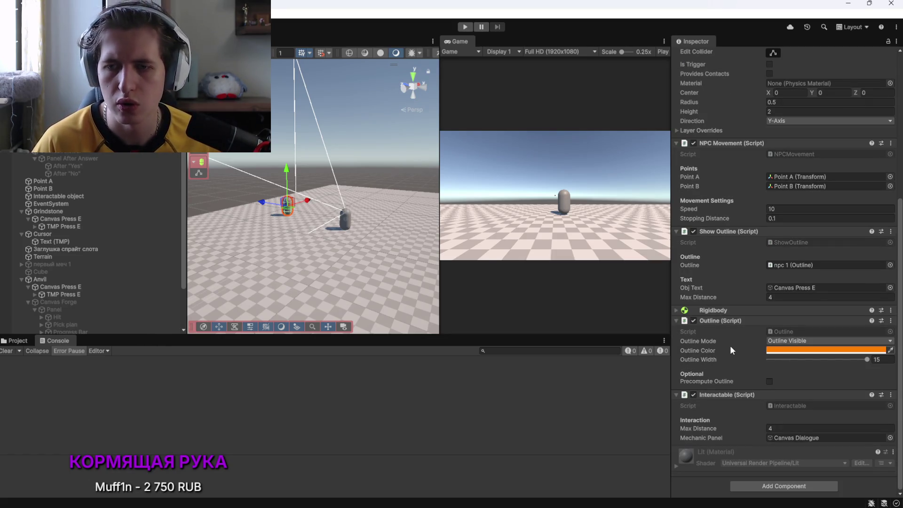
{"action": "double_click", "coordinate": [781, 405]}
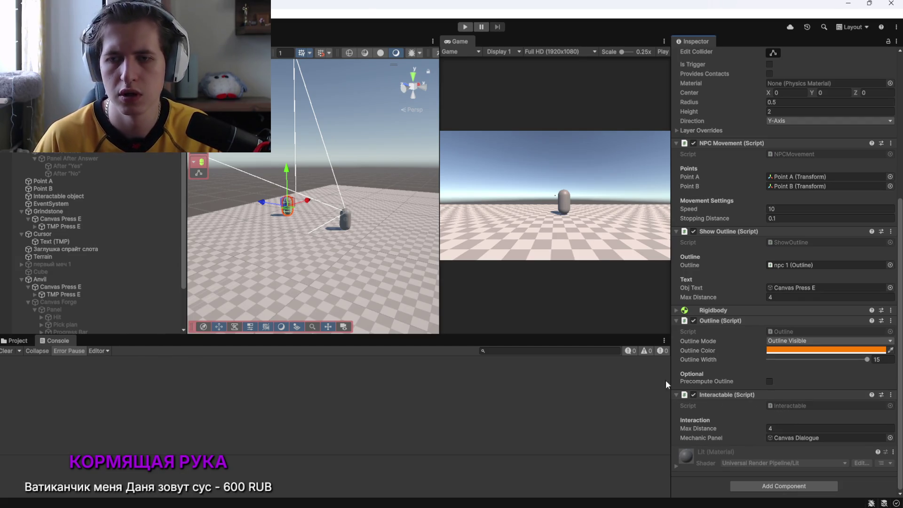
{"action": "scroll", "coordinate": [317, 284], "scroll_direction": "down", "scroll_amount": 3}
{"action": "scroll", "coordinate": [268, 242], "scroll_direction": "down", "scroll_amount": 1}
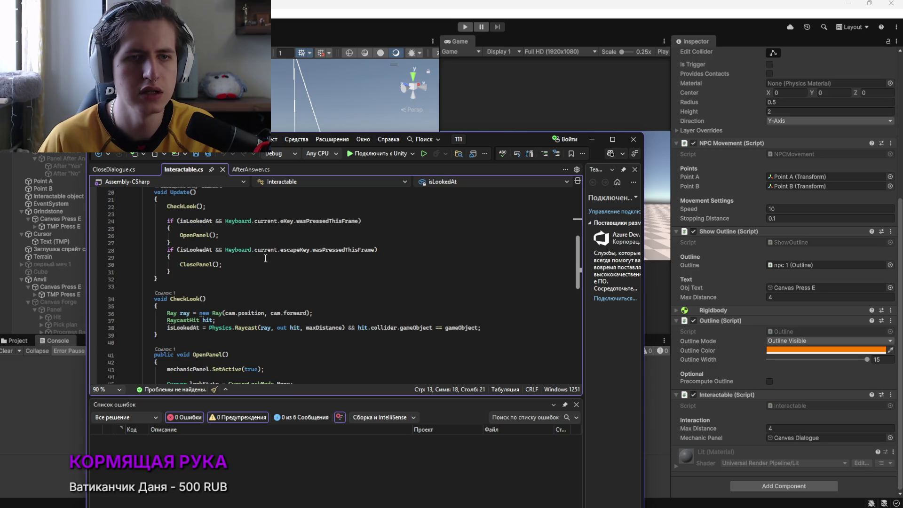
Change the mechanicPanel field on line 10 to a GameObject[] array
{"action": "scroll", "coordinate": [266, 256], "scroll_direction": "up", "scroll_amount": 3}
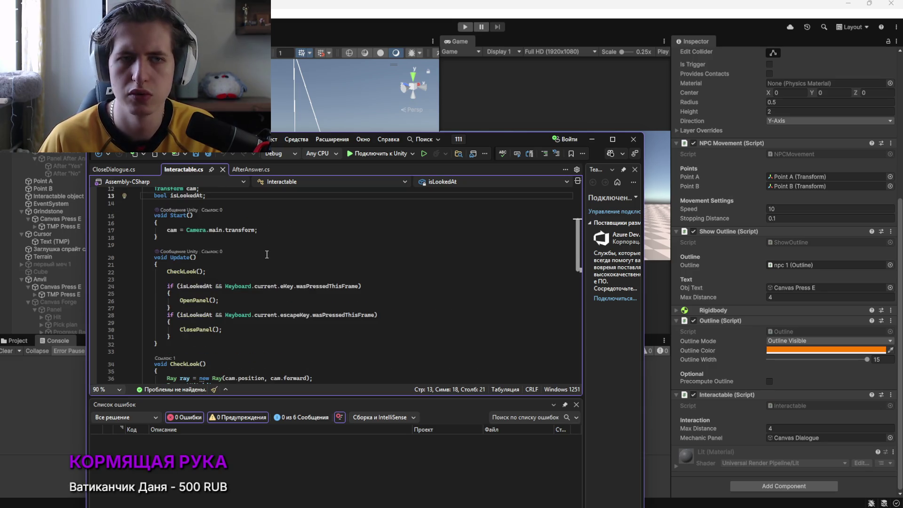
{"action": "scroll", "coordinate": [268, 254], "scroll_direction": "up", "scroll_amount": 2}
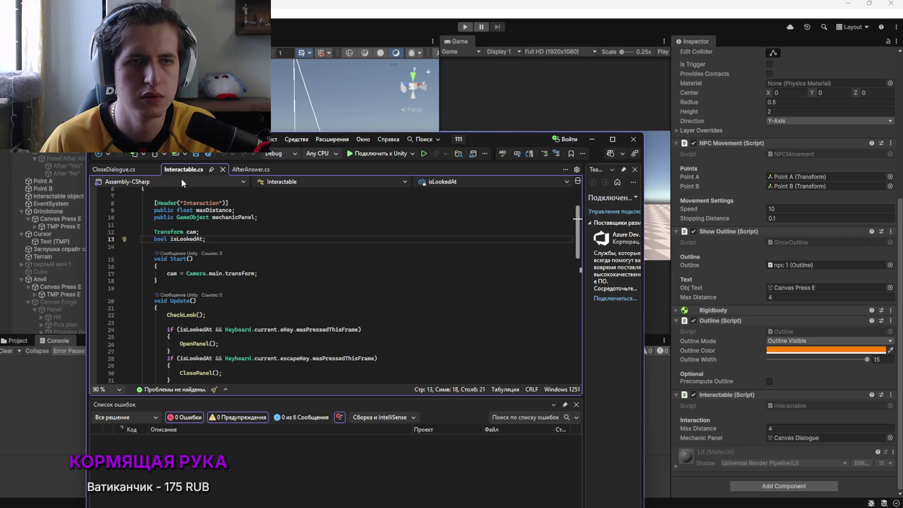
{"action": "left_click", "coordinate": [210, 217]}
{"action": "type", "text": "[]"}
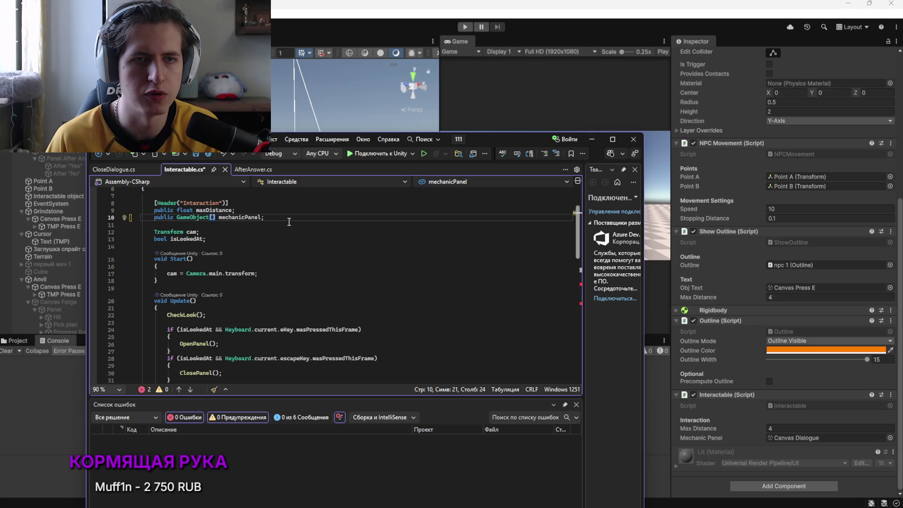
{"action": "scroll", "coordinate": [285, 271], "scroll_direction": "down", "scroll_amount": 7}
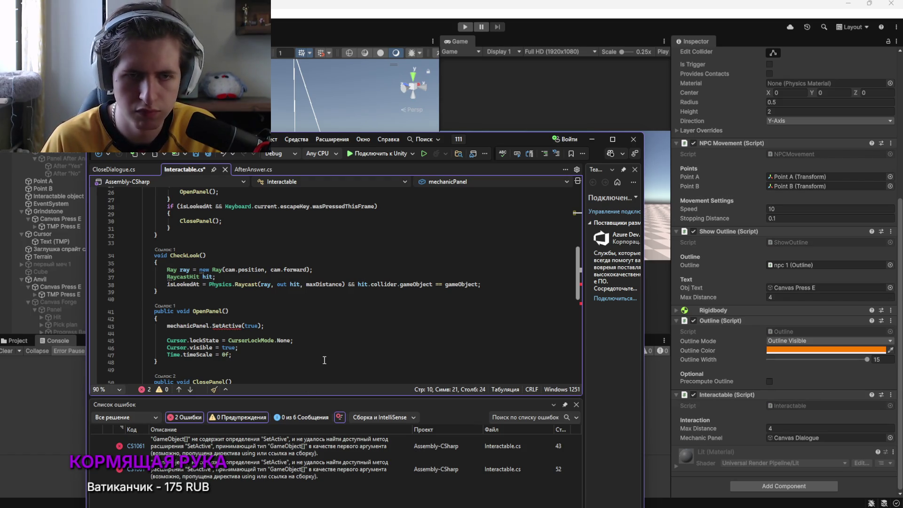
Review the two CS1061 SetActive errors, then bring up the DeepSeek tab in Opera
{"action": "scroll", "coordinate": [308, 355], "scroll_direction": "down", "scroll_amount": 3}
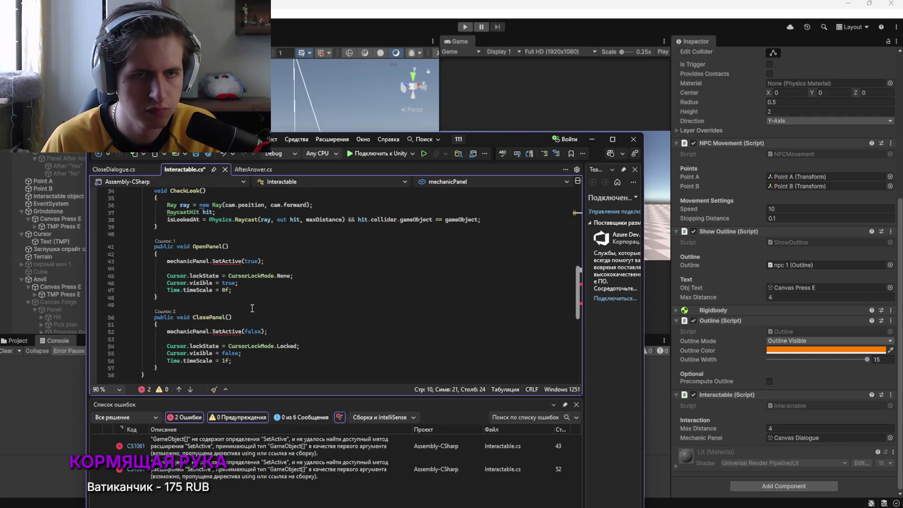
{"action": "mouse_move", "coordinate": [241, 264]}
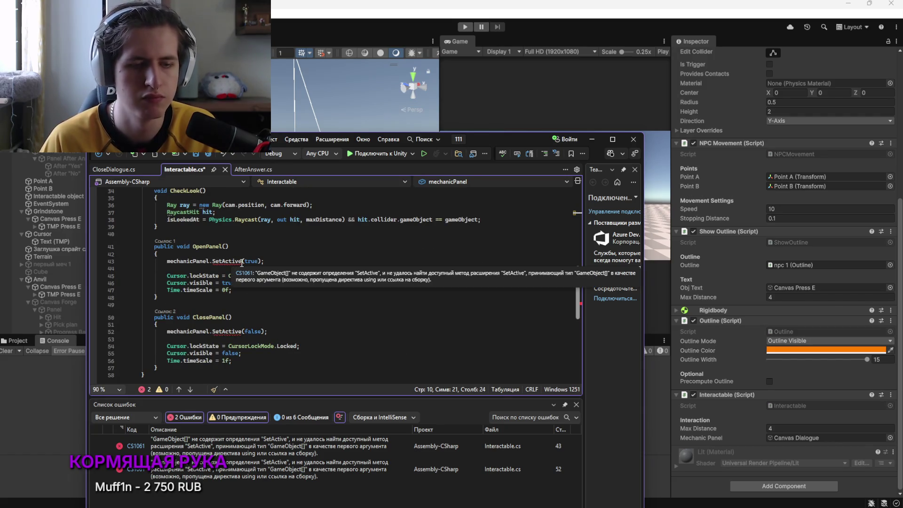
{"action": "key", "text": "alt+Tab"}
{"action": "key", "text": "alt+Tab"}
{"action": "key", "text": "alt+Tab"}
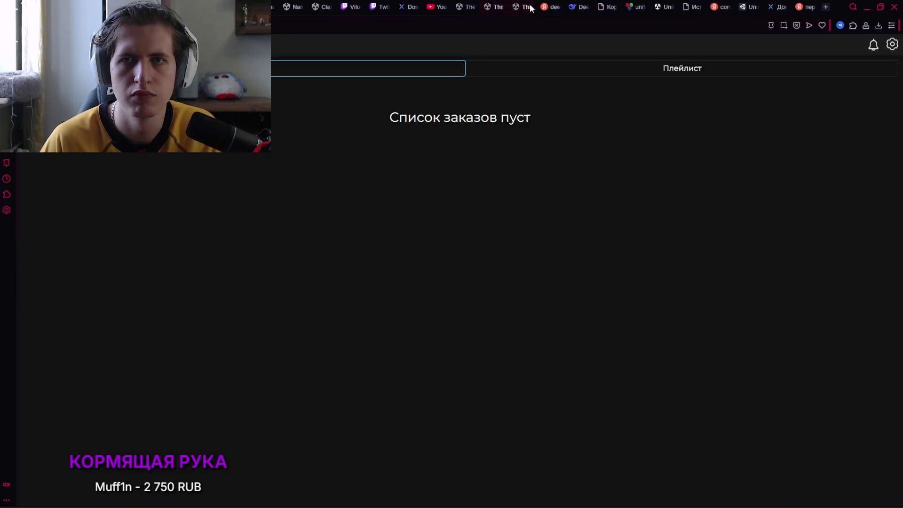
{"action": "left_click", "coordinate": [575, 5]}
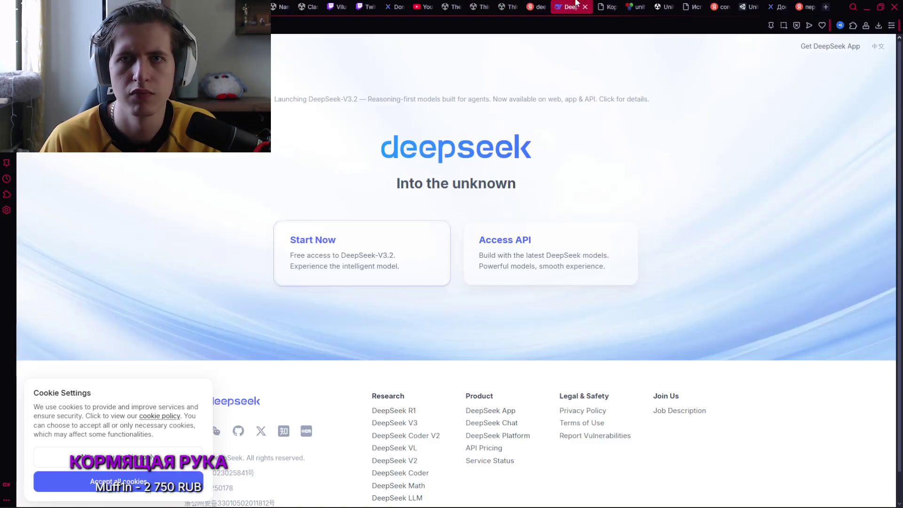
Ask DeepSeek 'Альтернатива SetActive для массивов'
{"action": "left_click", "coordinate": [607, 6]}
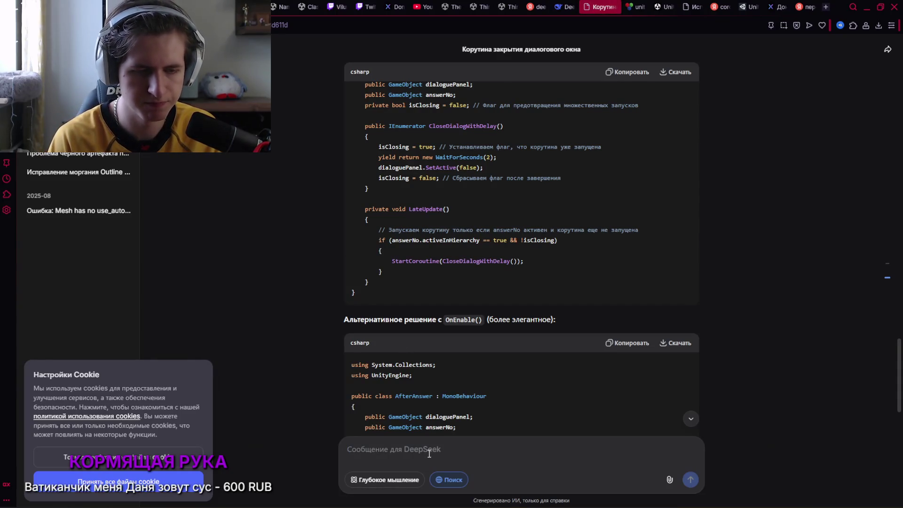
{"action": "type", "text": "A"}
{"action": "key", "text": "BackSpace"}
{"action": "type", "text": "ьтернатива SetAcv"}
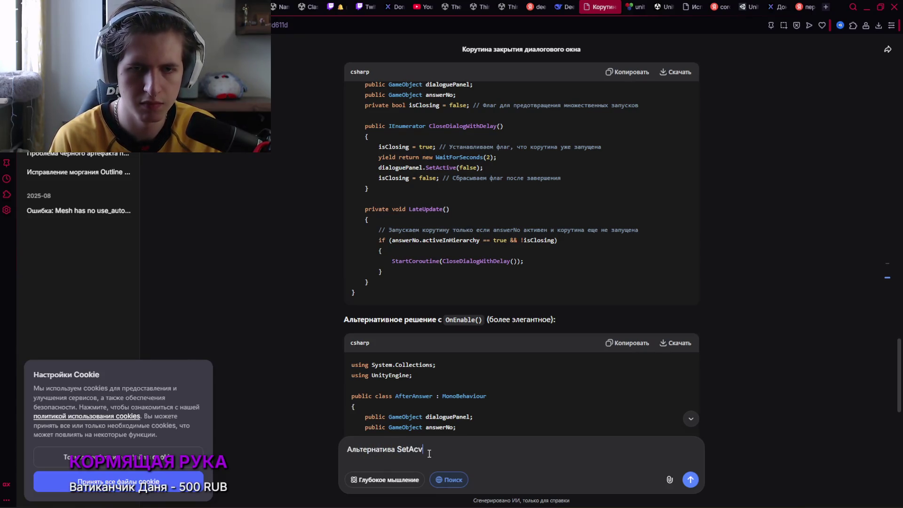
{"action": "key", "text": "BackSpace"}
{"action": "type", "text": "tuv"}
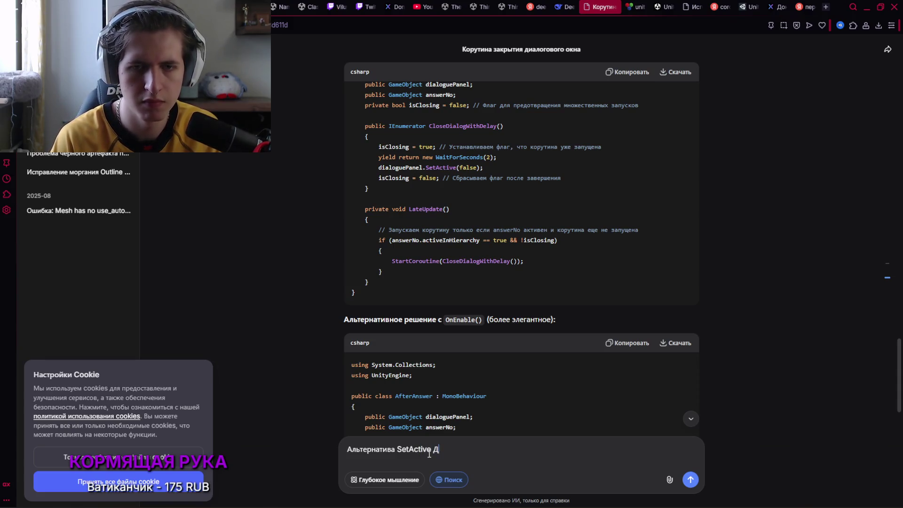
{"action": "type", "text": "для массивов"}
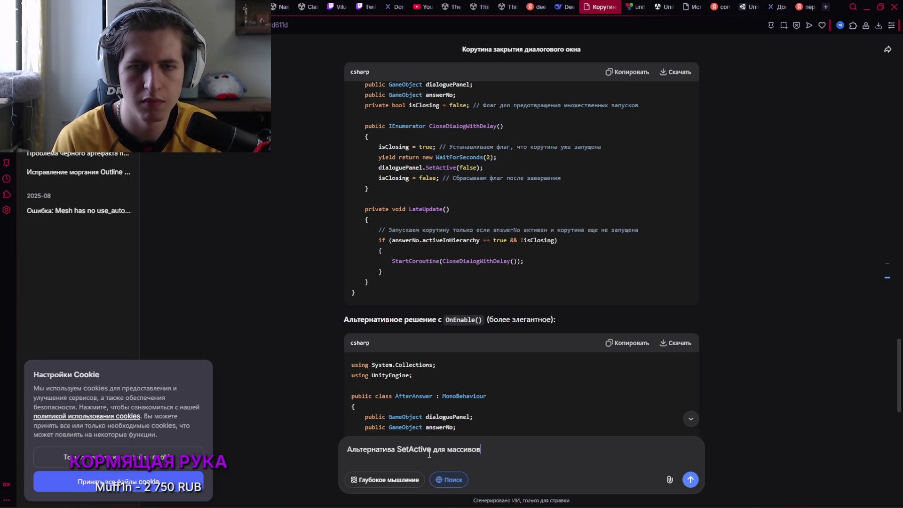
{"action": "key", "text": "Return"}
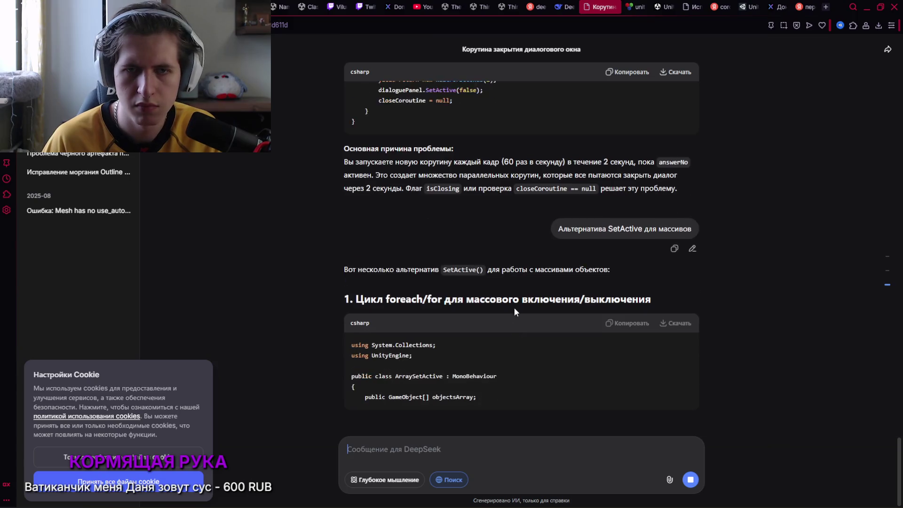
Read through DeepSeek's reply about array alternatives to SetActive
{"action": "scroll", "coordinate": [479, 290], "scroll_direction": "up", "scroll_amount": 3}
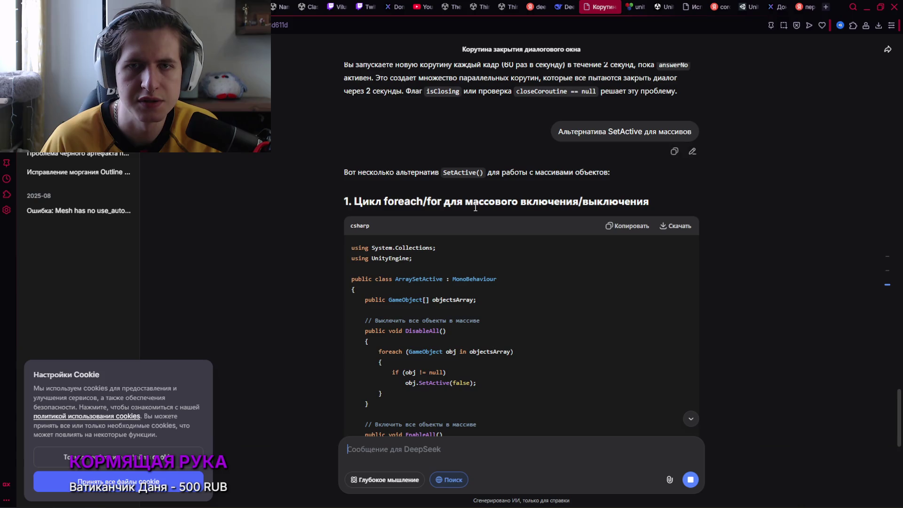
{"action": "scroll", "coordinate": [458, 222], "scroll_direction": "down", "scroll_amount": 2}
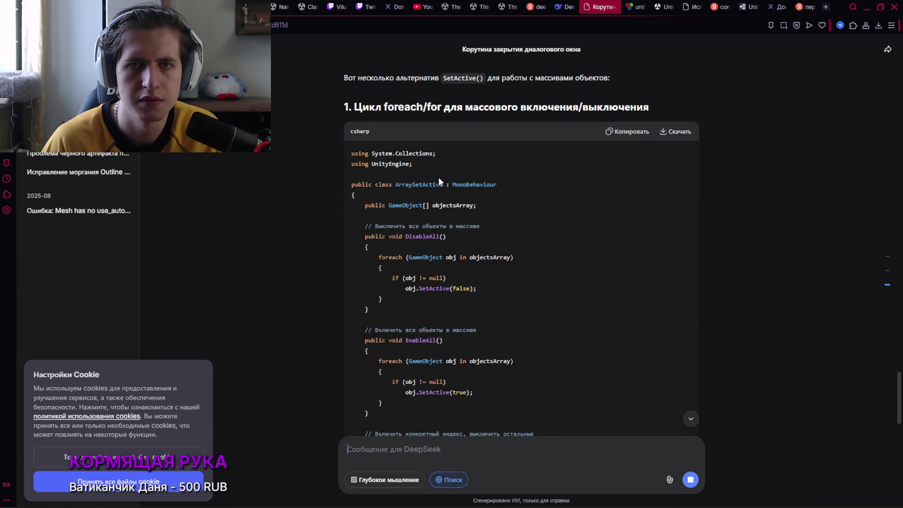
{"action": "scroll", "coordinate": [436, 194], "scroll_direction": "down", "scroll_amount": 7}
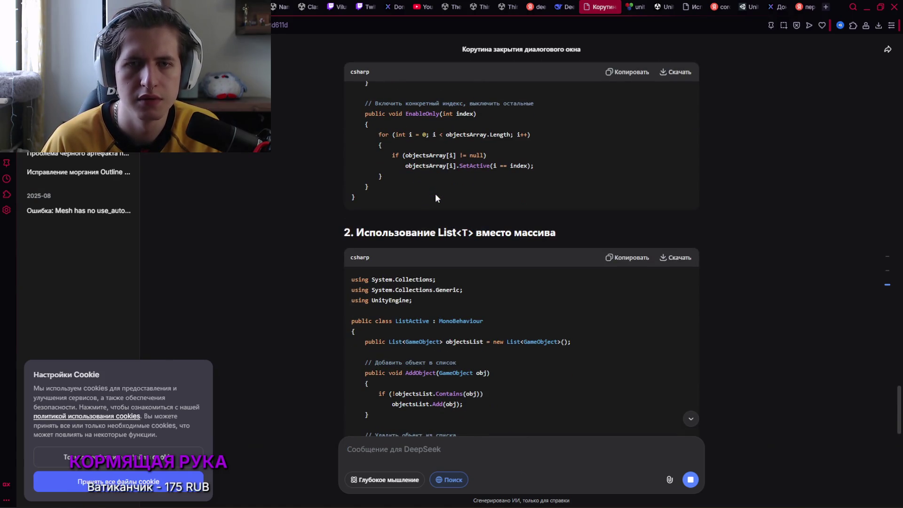
{"action": "scroll", "coordinate": [436, 193], "scroll_direction": "down", "scroll_amount": 1}
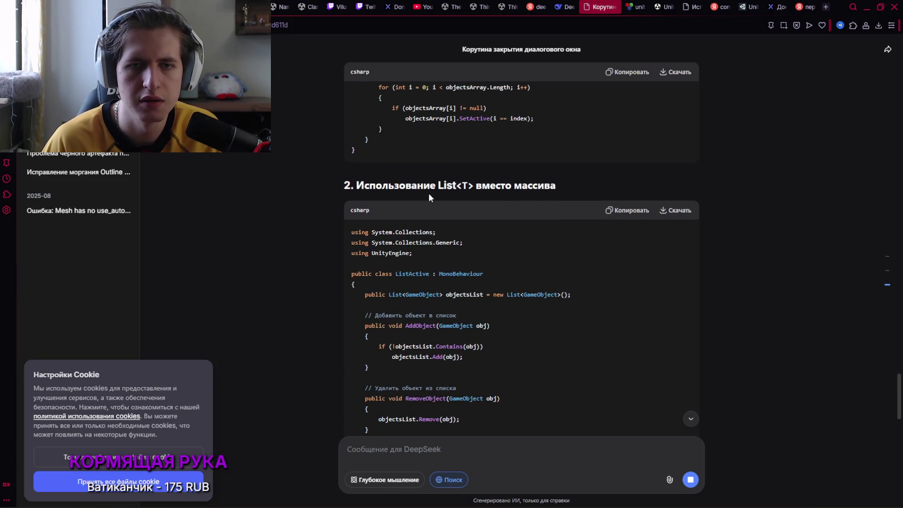
{"action": "scroll", "coordinate": [428, 193], "scroll_direction": "down", "scroll_amount": 7}
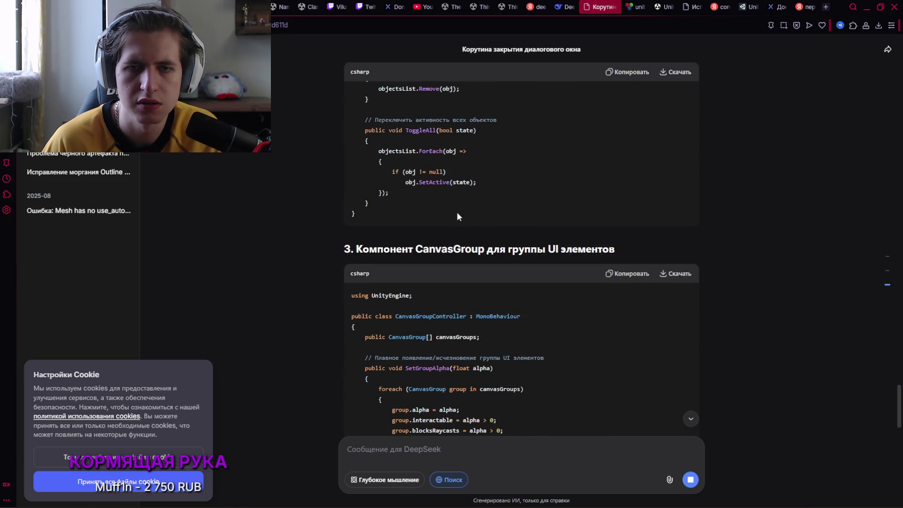
{"action": "scroll", "coordinate": [459, 215], "scroll_direction": "down", "scroll_amount": 1}
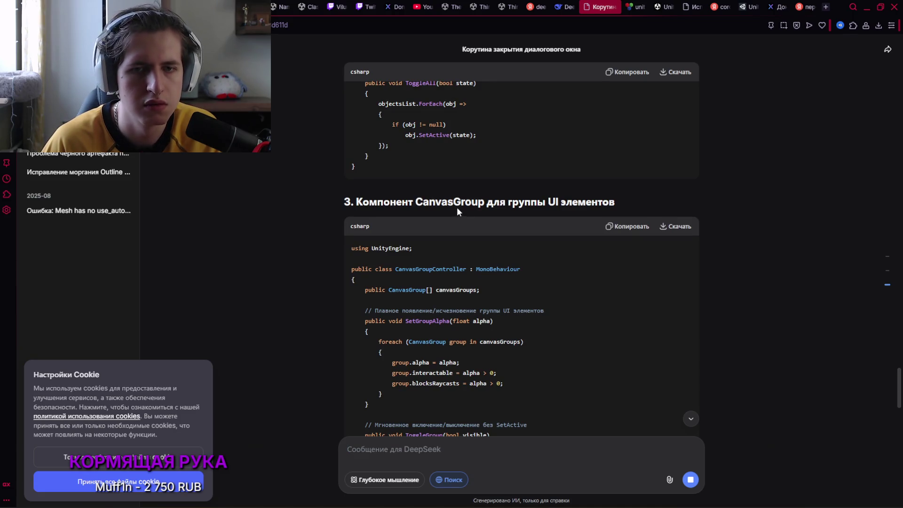
{"action": "scroll", "coordinate": [457, 210], "scroll_direction": "down", "scroll_amount": 2}
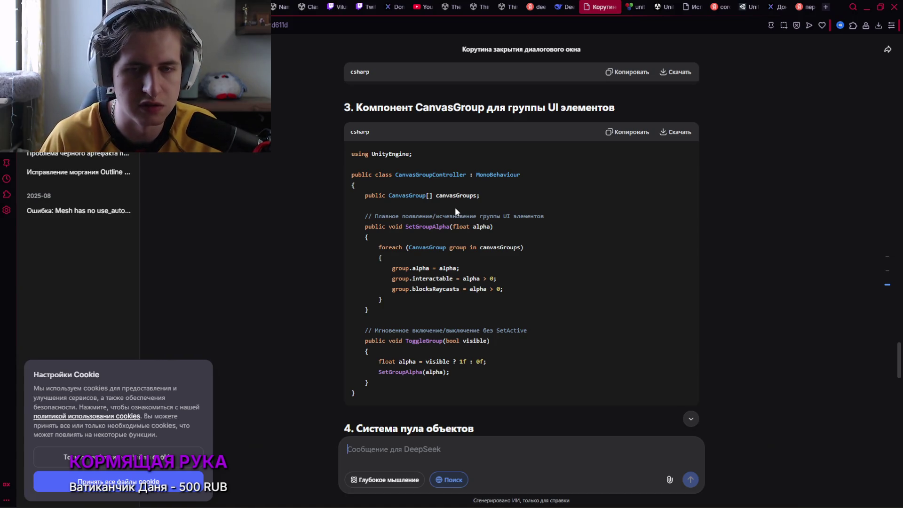
{"action": "scroll", "coordinate": [456, 207], "scroll_direction": "down", "scroll_amount": 3}
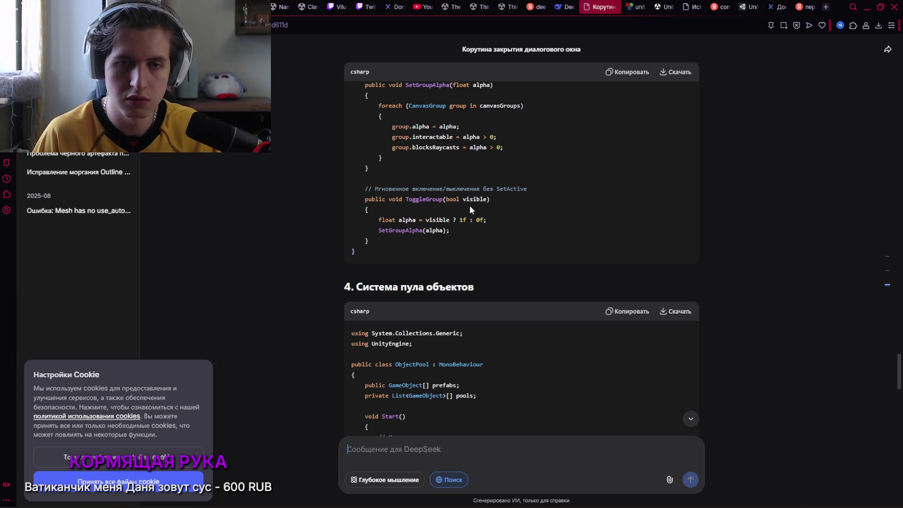
{"action": "scroll", "coordinate": [470, 377], "scroll_direction": "down", "scroll_amount": 3}
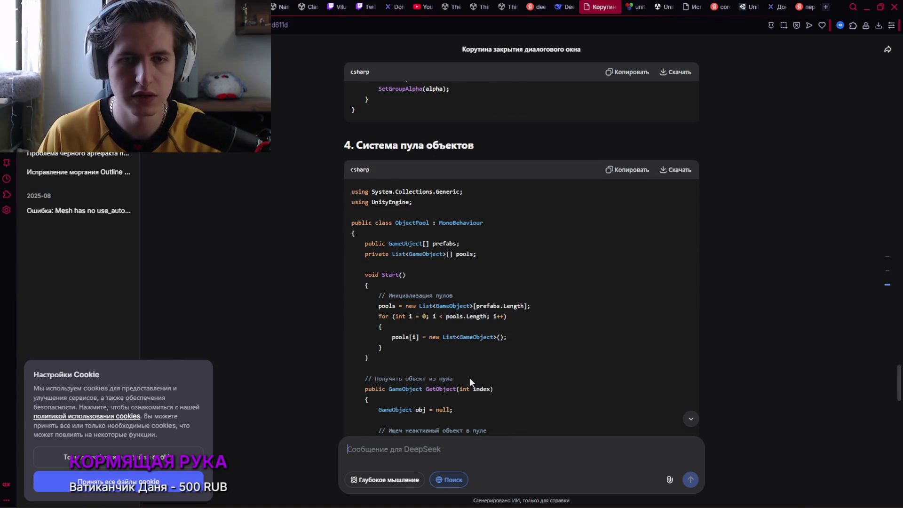
{"action": "scroll", "coordinate": [475, 375], "scroll_direction": "down", "scroll_amount": 20}
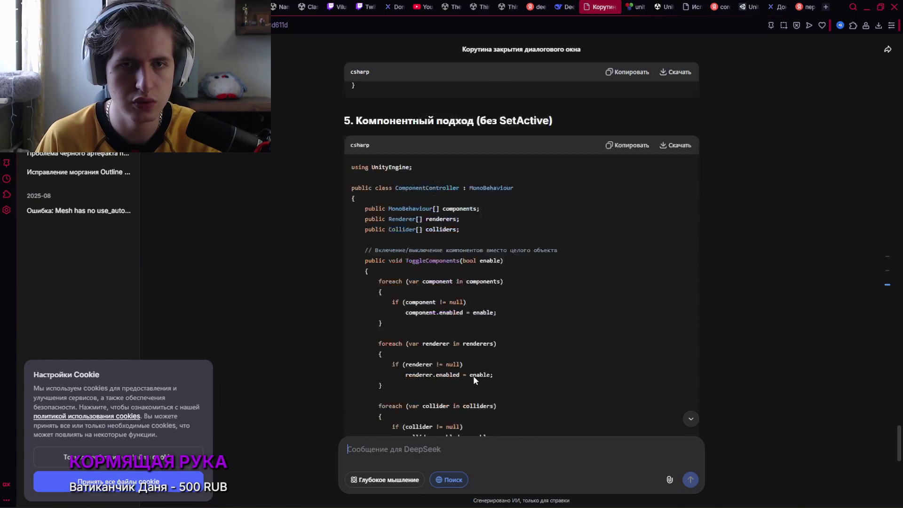
{"action": "scroll", "coordinate": [473, 378], "scroll_direction": "down", "scroll_amount": 2}
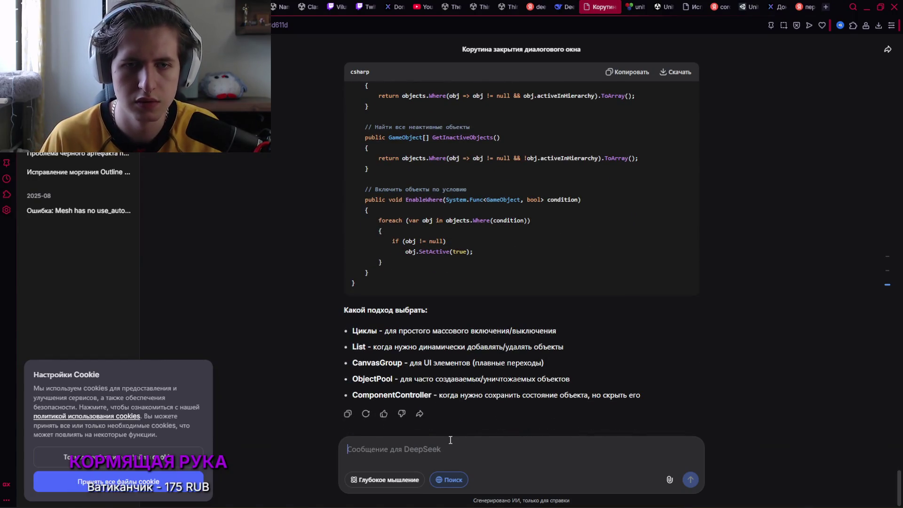
Send a follow-up asking for a plain alternative command for arrays, without code
{"action": "type", "text": "Не надо мне"}
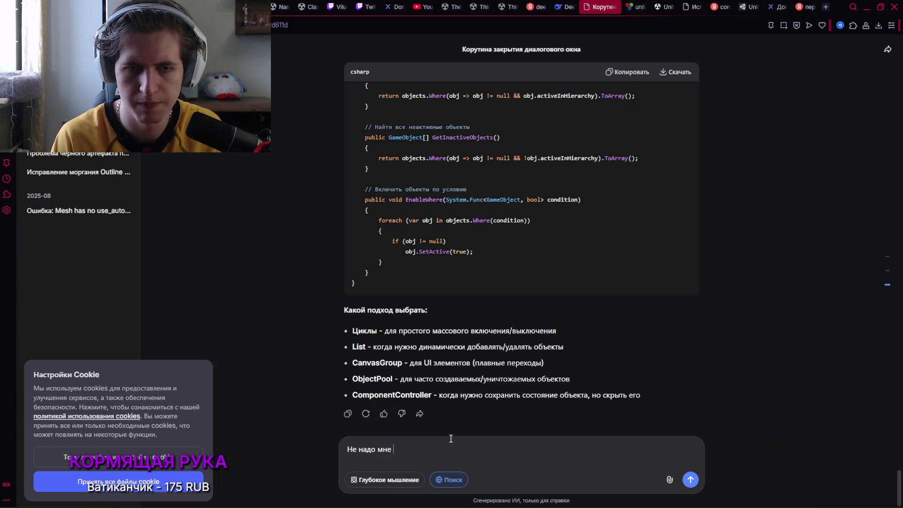
{"action": "type", "text": "писать ко"}
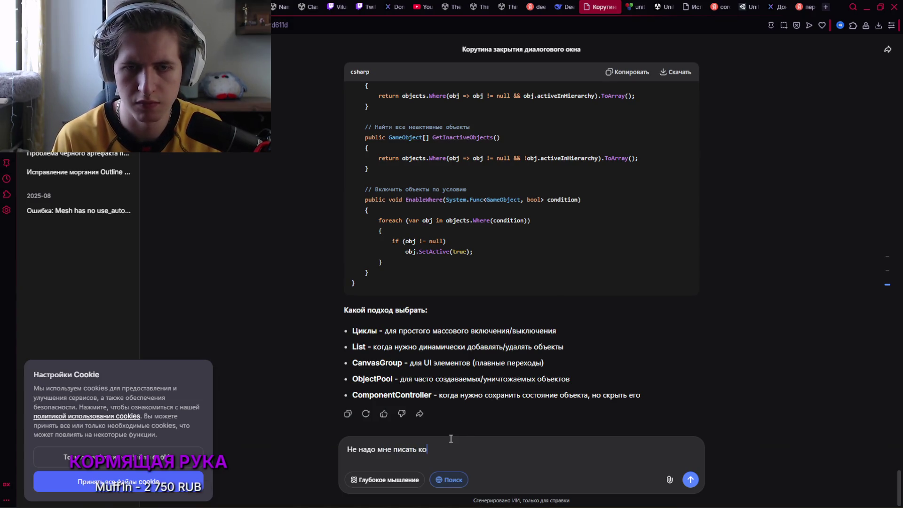
{"action": "type", "text": "д, напиши"}
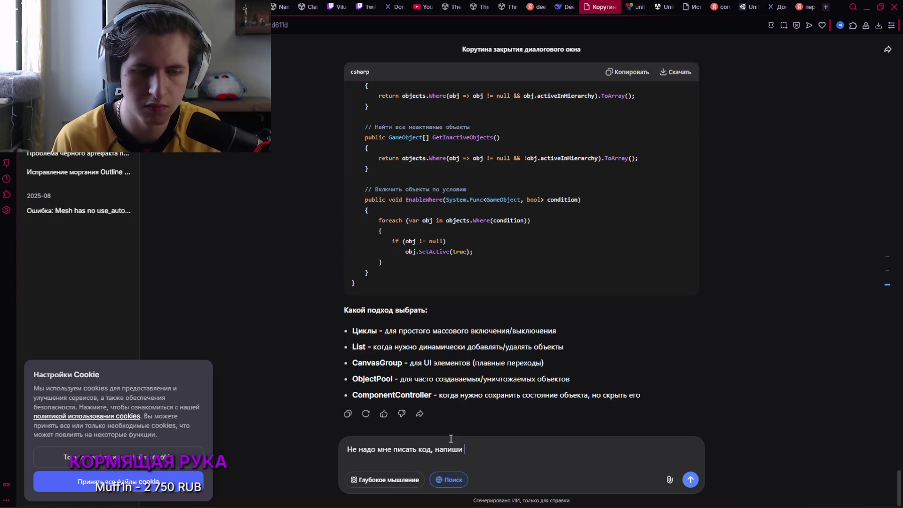
{"action": "type", "text": "альтерная"}
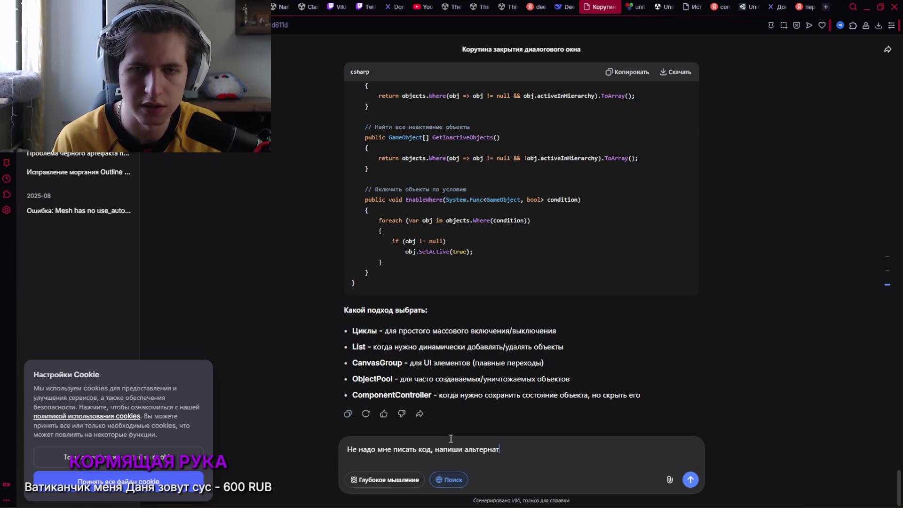
{"action": "type", "text": "и"}
{"action": "type", "text": "ву этой комман"}
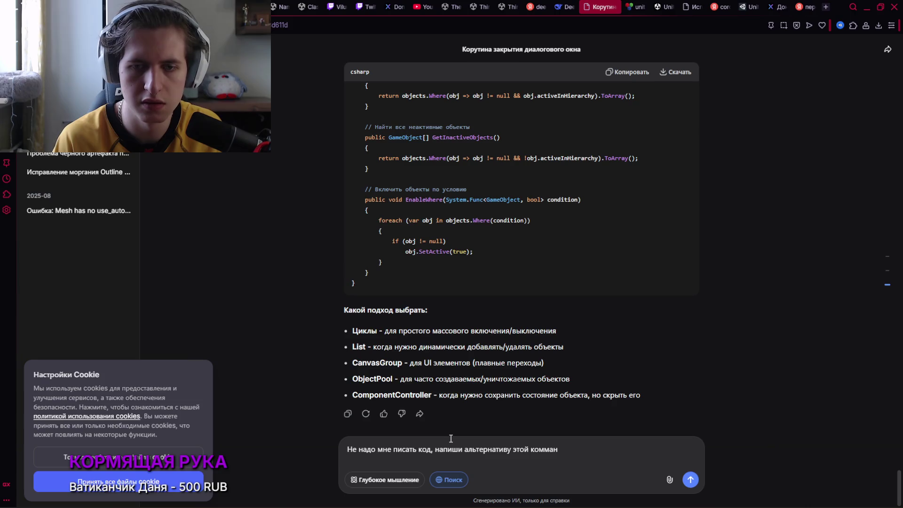
{"action": "key", "text": "BackSpace"}
{"action": "key", "text": "BackSpace"}
{"action": "key", "text": "BackSpace"}
{"action": "type", "text": "анде"}
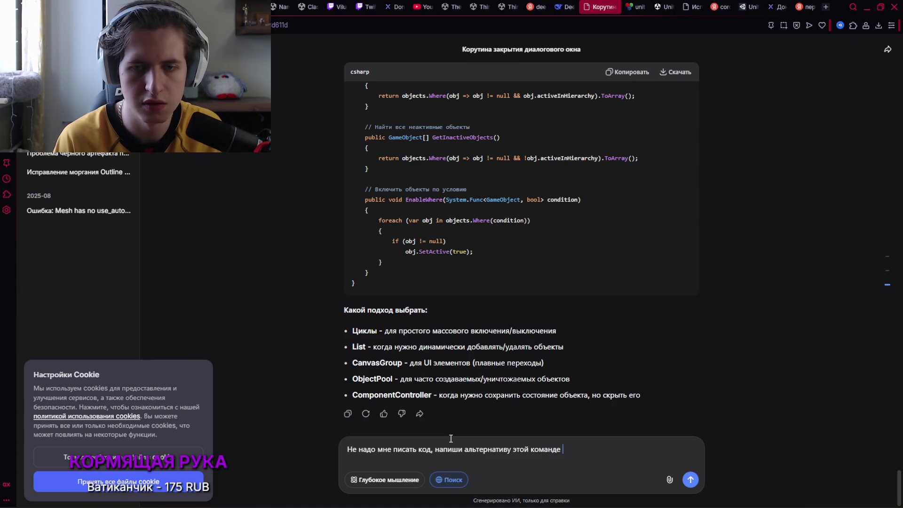
{"action": "type", "text": "ми"}
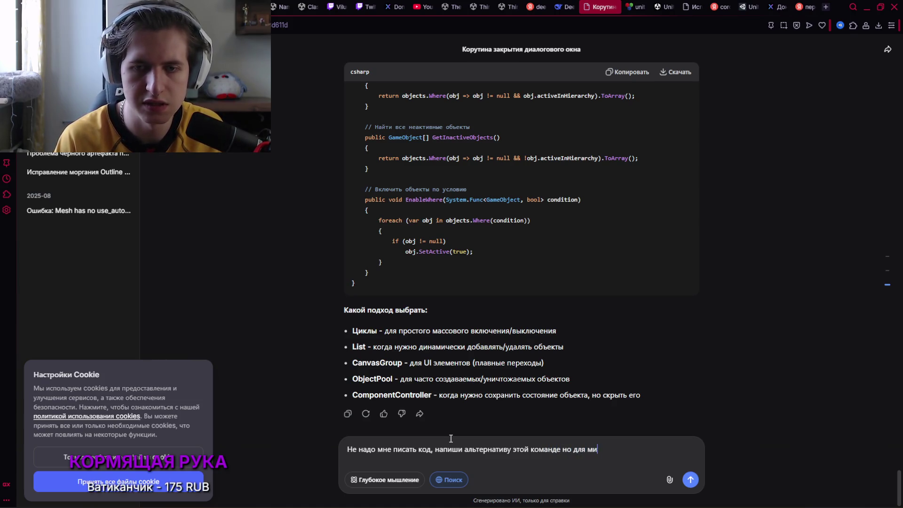
{"action": "key", "text": "BackSpace"}
{"action": "type", "text": "ассивов"}
{"action": "key", "text": "Return"}
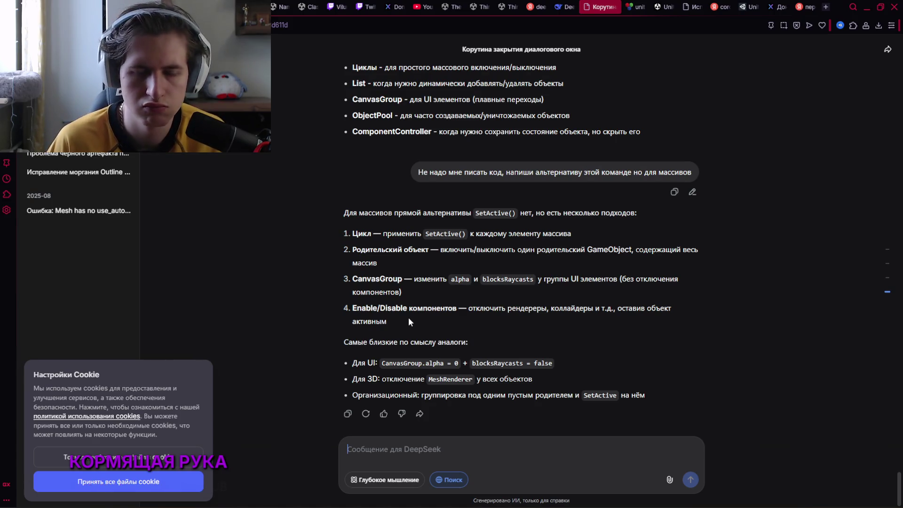
Try replacing SetActive with enable on line 43, then restore the SetActive call
{"action": "key", "text": "alt+Tab"}
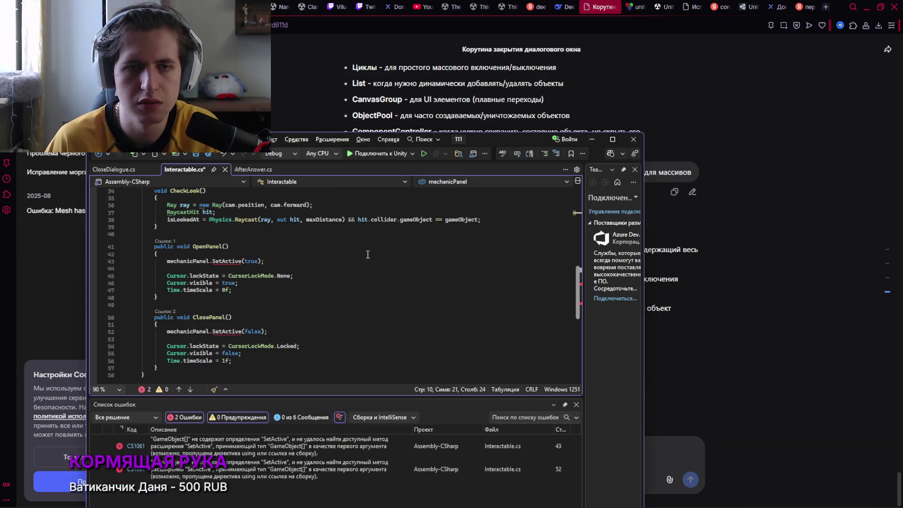
{"action": "left_click", "coordinate": [242, 261]}
{"action": "key", "text": "BackSpace"}
{"action": "key", "text": "BackSpace"}
{"action": "key", "text": "BackSpace"}
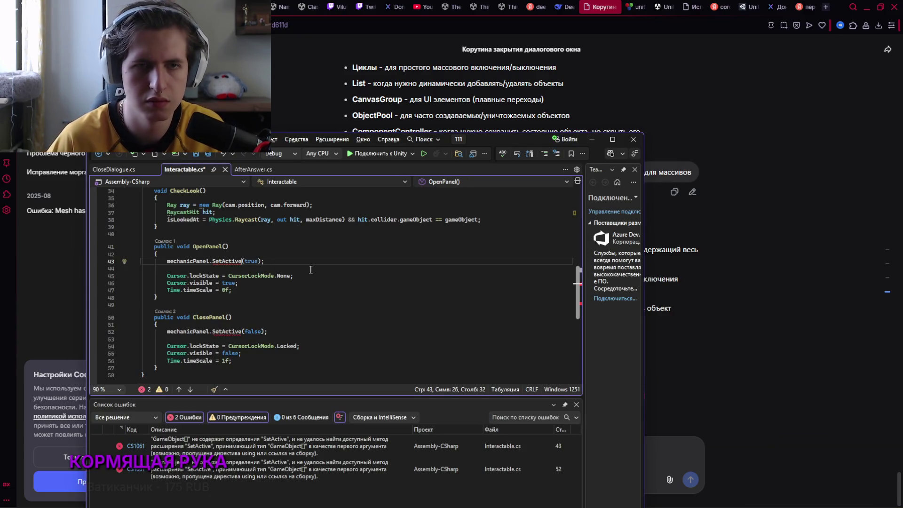
{"action": "key", "text": "BackSpace"}
{"action": "key", "text": "BackSpace"}
{"action": "key", "text": "BackSpace"}
{"action": "type", "text": "ena"}
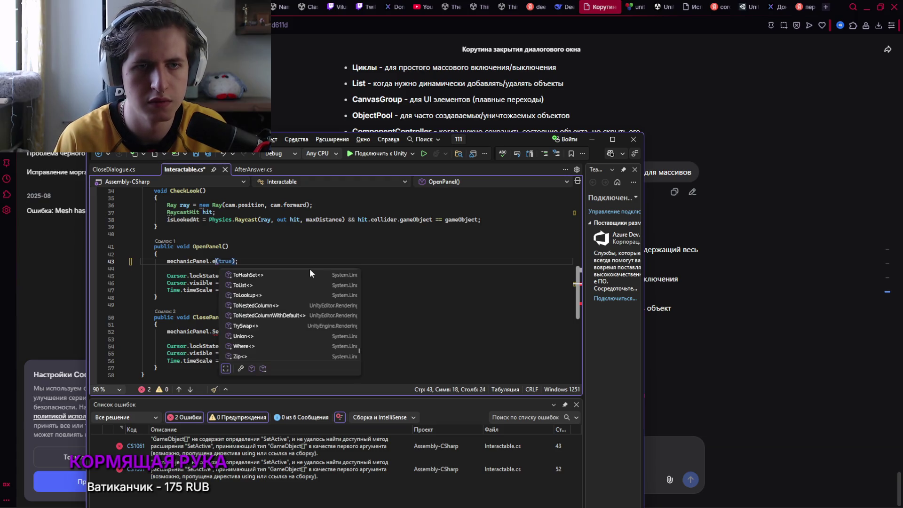
{"action": "type", "text": "ble"}
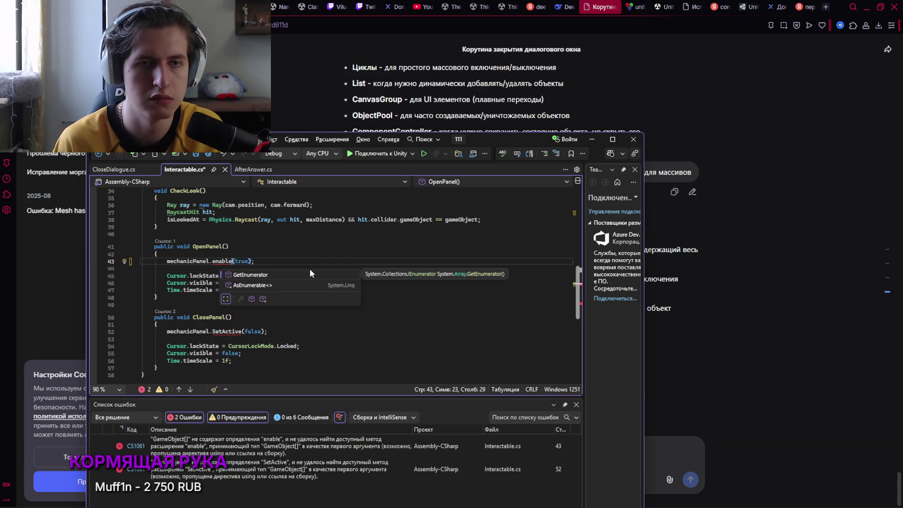
{"action": "key", "text": "BackSpace"}
{"action": "key", "text": "BackSpace"}
{"action": "key", "text": "BackSpace"}
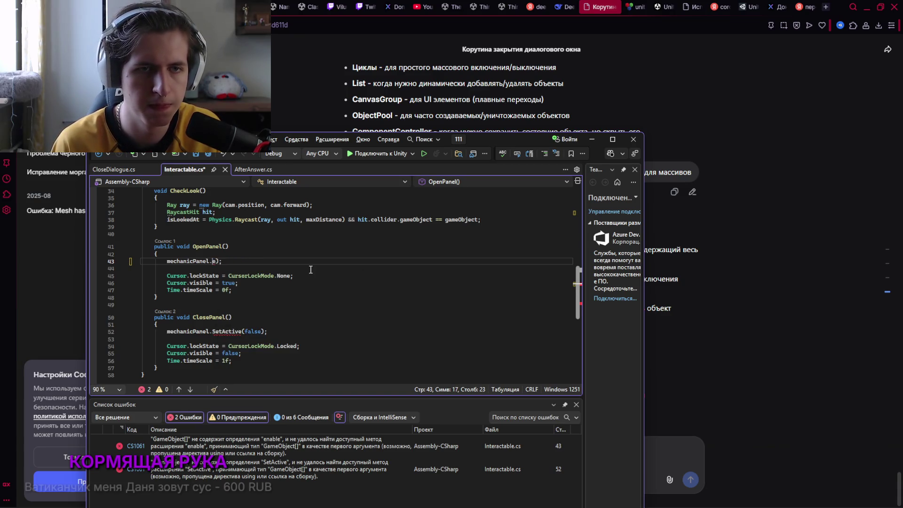
{"action": "key", "text": "BackSpace"}
{"action": "key", "text": "Delete"}
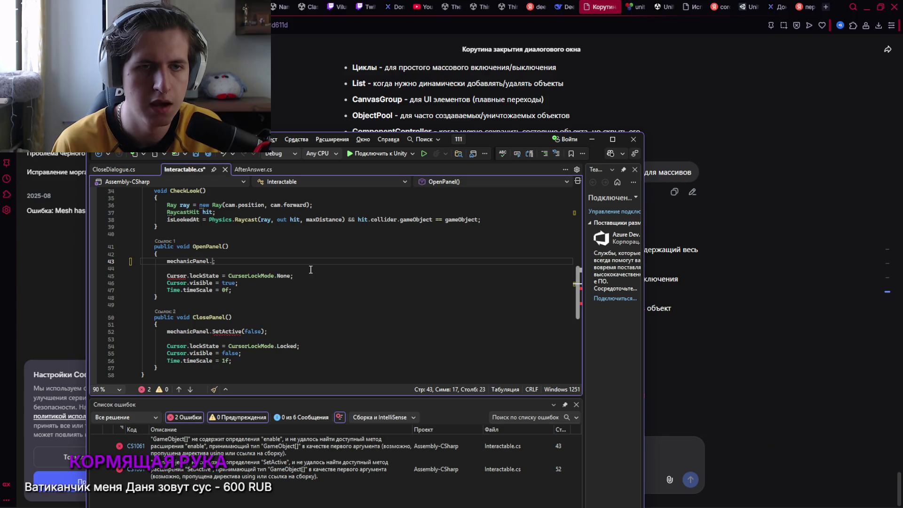
{"action": "key", "text": "ctrl+z"}
{"action": "type", "text": "SetActive(true"}
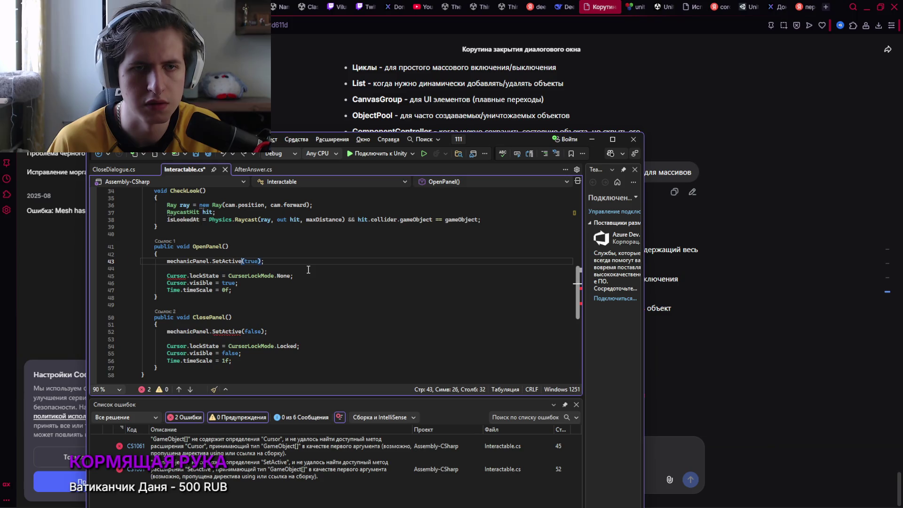
{"action": "key", "text": "ctrl+minus"}
Make mechanicPanel a single GameObject again and save Interactable.cs
{"action": "key", "text": "BackSpace"}
{"action": "key", "text": "BackSpace"}
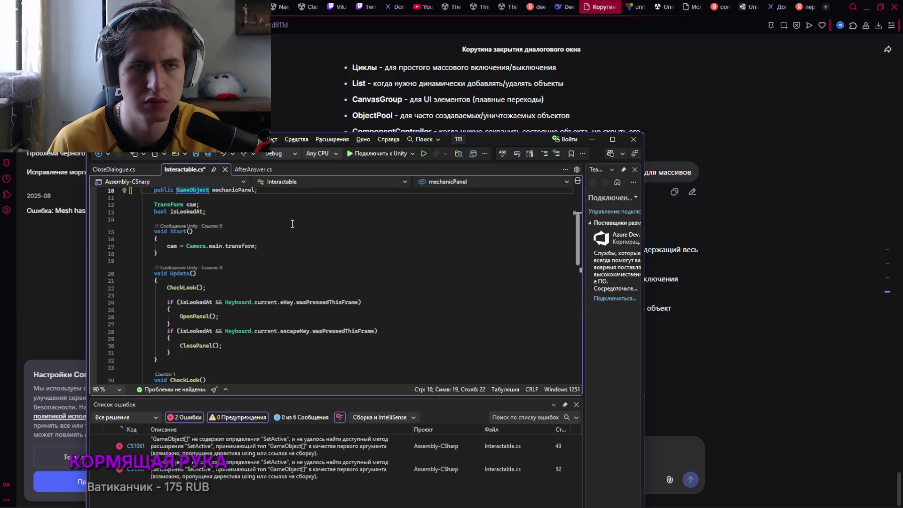
{"action": "key", "text": "ctrl+s"}
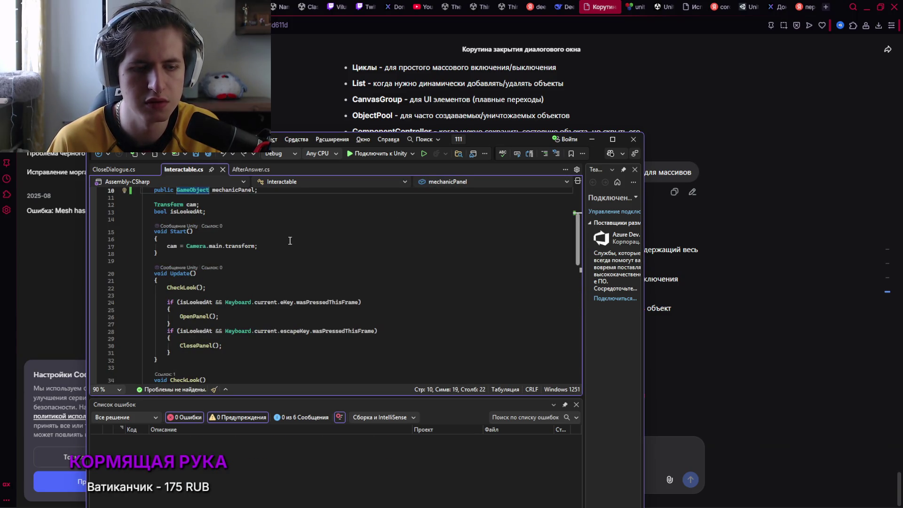
{"action": "scroll", "coordinate": [253, 241], "scroll_direction": "up", "scroll_amount": 3}
{"action": "key", "text": "alt+Tab"}
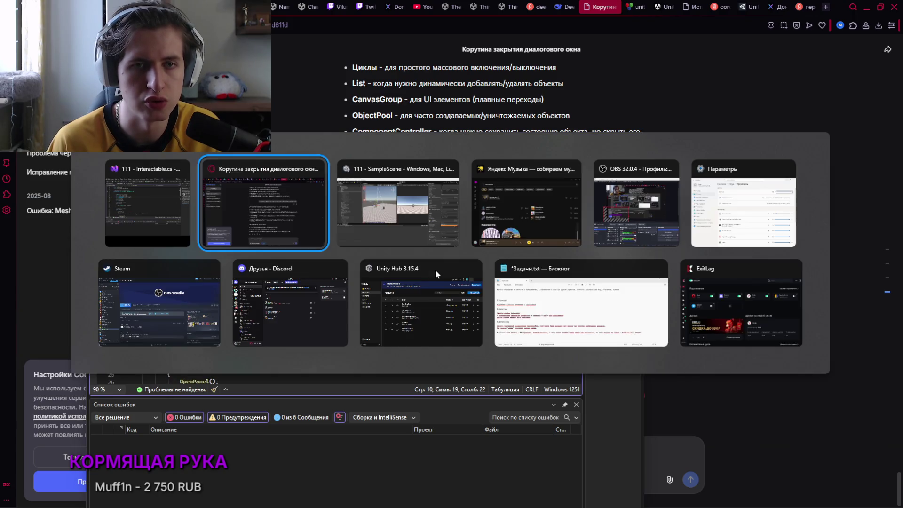
Remove the Interactable component from npc 1 and look at the CloseDialogue script in the Project panel
{"action": "left_click", "coordinate": [426, 239]}
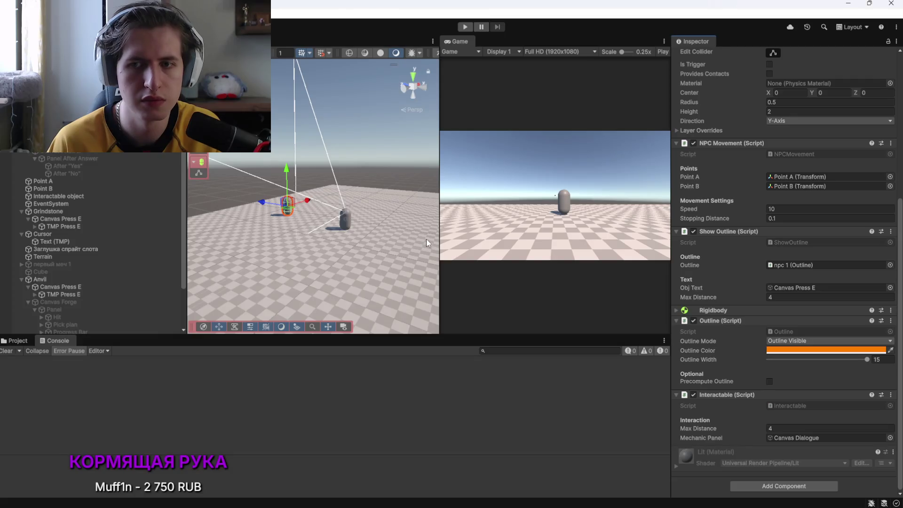
{"action": "left_click", "coordinate": [890, 394]}
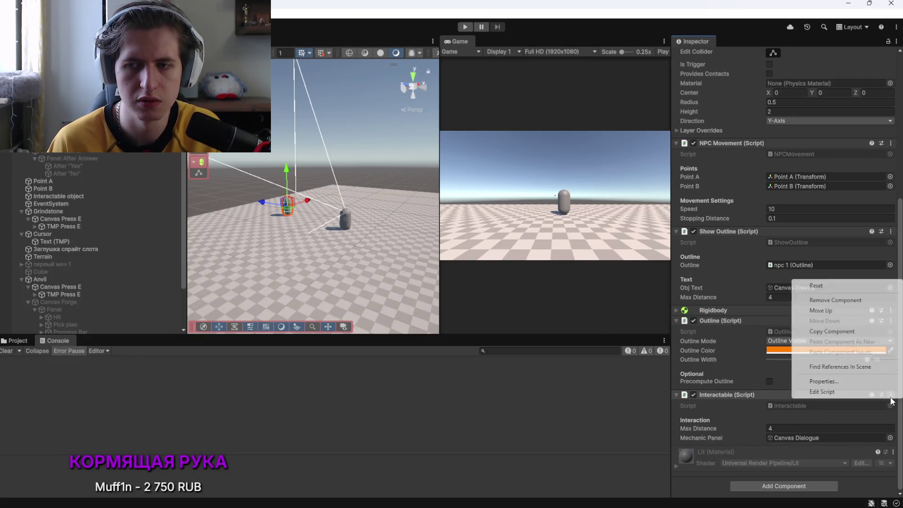
{"action": "left_click", "coordinate": [835, 300]}
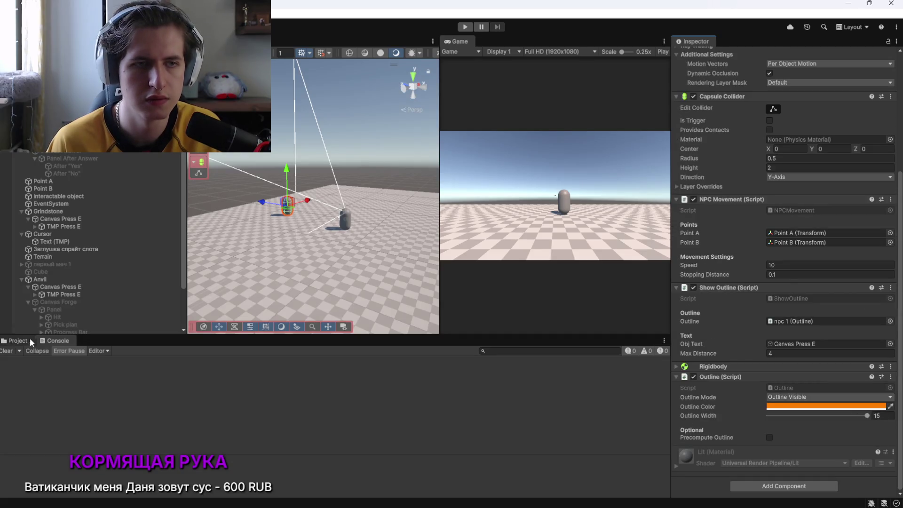
{"action": "left_click", "coordinate": [17, 340]}
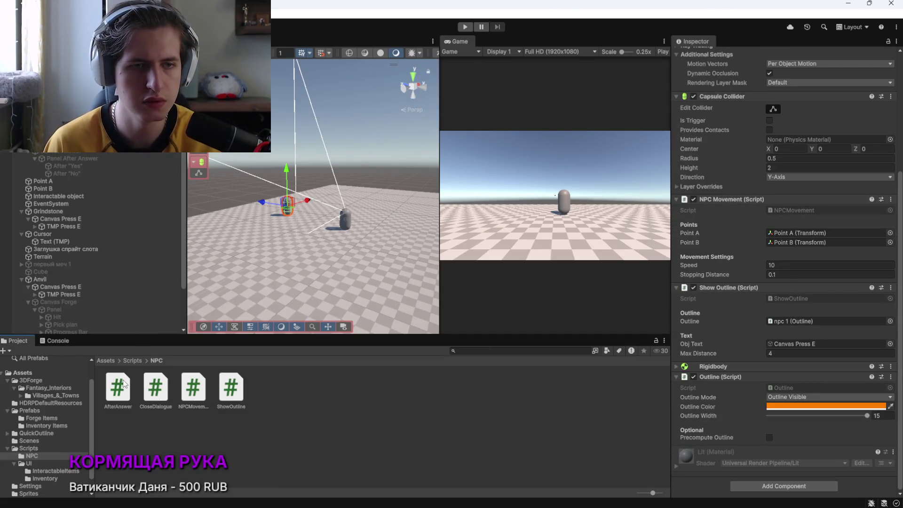
{"action": "left_click", "coordinate": [146, 394]}
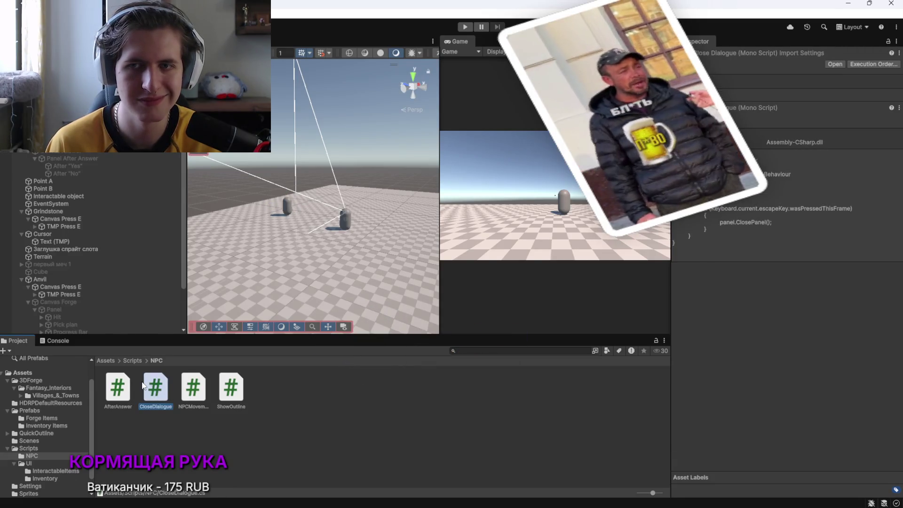
{"action": "left_click", "coordinate": [287, 207]}
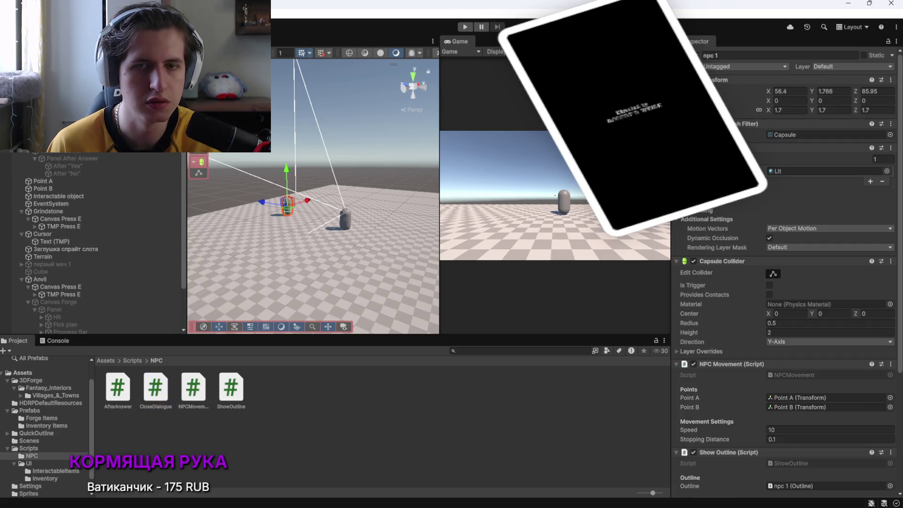
{"action": "scroll", "coordinate": [720, 417], "scroll_direction": "down", "scroll_amount": 5}
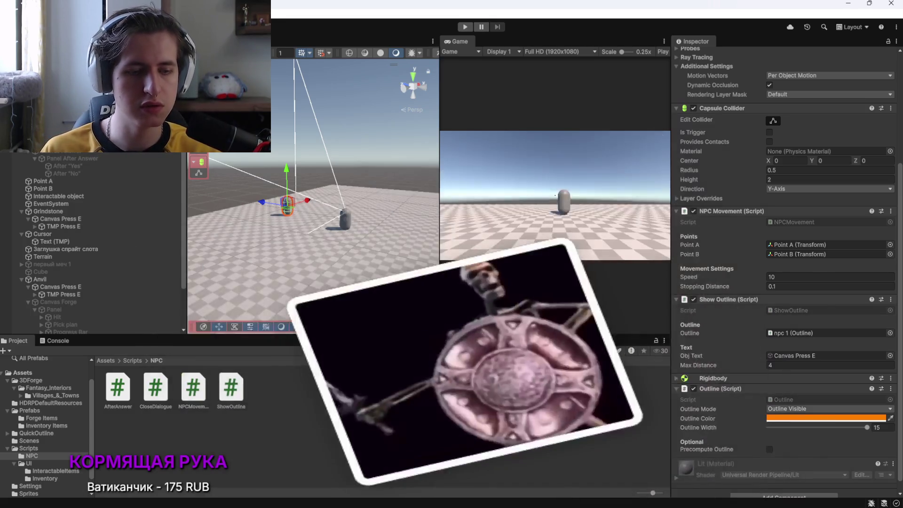
Send the music player to its home page, then inspect the Anvil's Interactable using Canvas Forge
{"action": "left_click", "coordinate": [514, 496]}
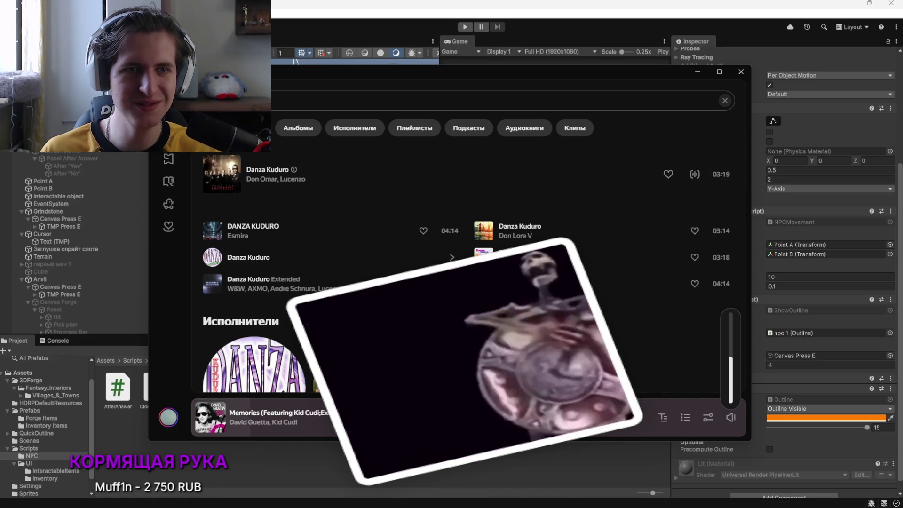
{"action": "left_click", "coordinate": [169, 136]}
{"action": "left_click", "coordinate": [241, 484]}
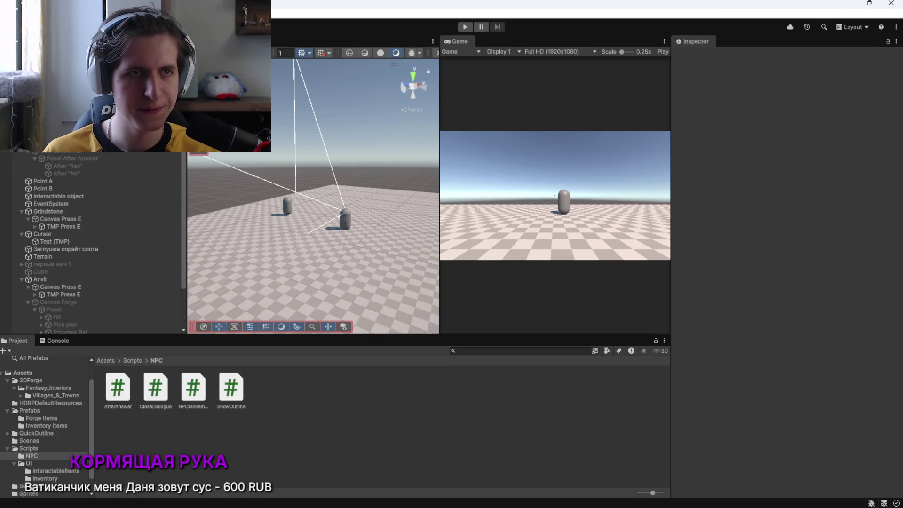
{"action": "left_click", "coordinate": [68, 280]}
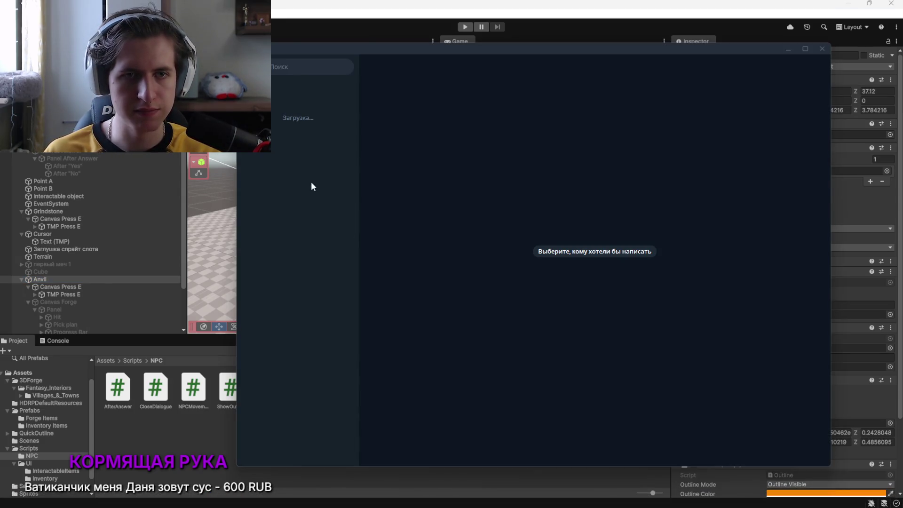
Copy the shared Yandex Music link from the Telegram chat, open it in a new browser tab, then close it
{"action": "left_click", "coordinate": [301, 240]}
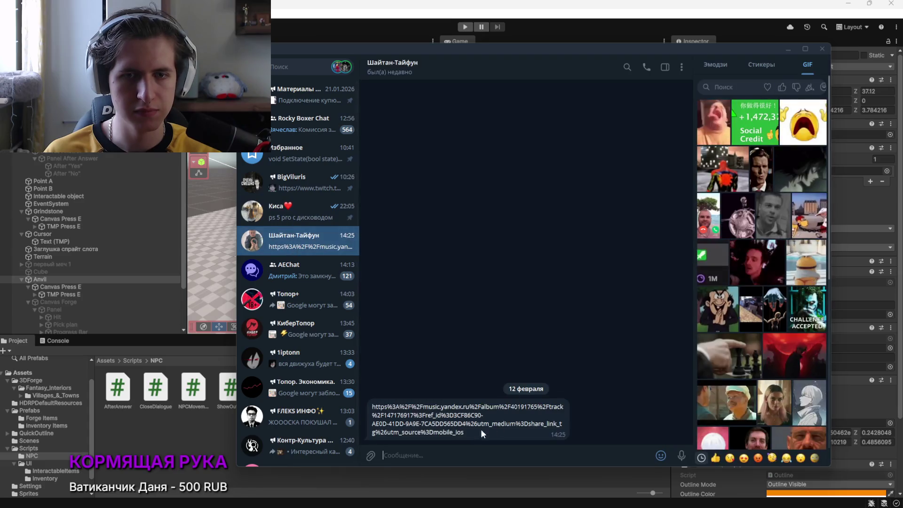
{"action": "left_click_drag", "start_coordinate": [464, 435], "coordinate": [463, 399]}
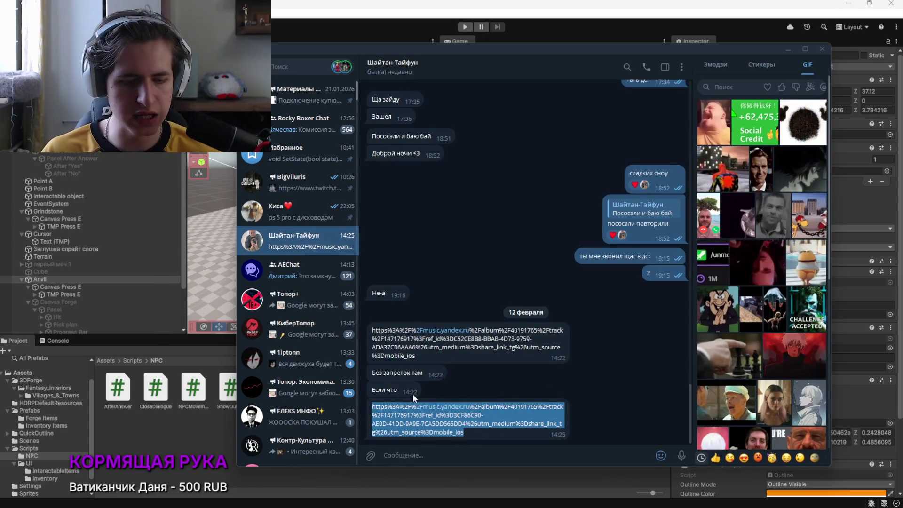
{"action": "left_click", "coordinate": [788, 49]}
{"action": "key", "text": "alt+Tab"}
{"action": "key", "text": "alt+Tab"}
{"action": "key", "text": "alt+Tab"}
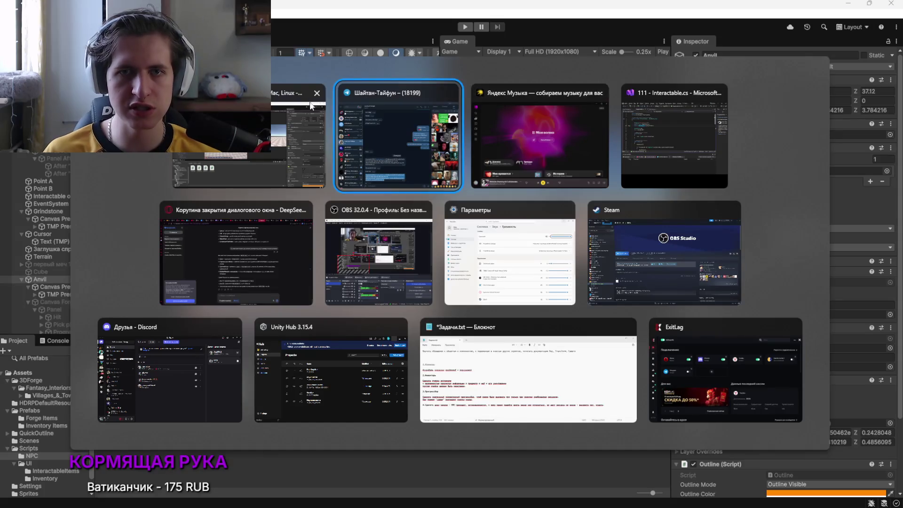
{"action": "left_click", "coordinate": [243, 237]}
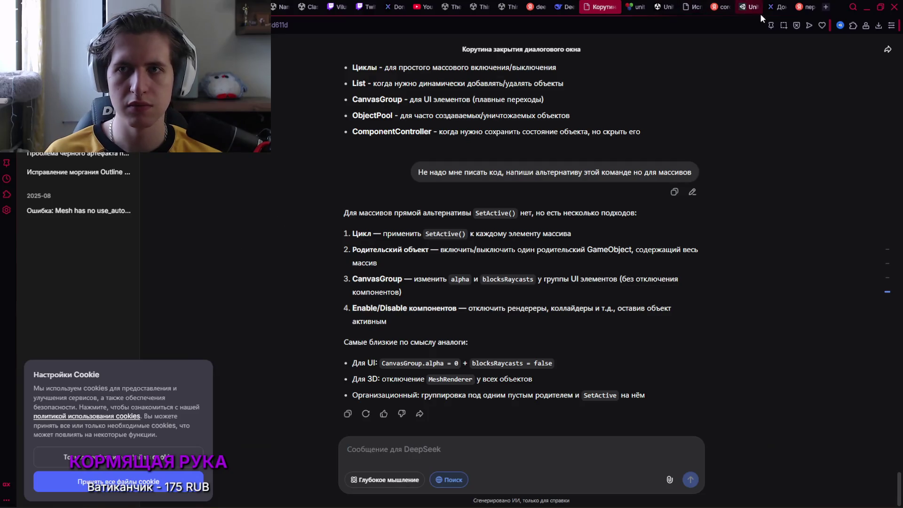
{"action": "left_click", "coordinate": [826, 7]}
{"action": "key", "text": "ctrl+v"}
{"action": "key", "text": "Return"}
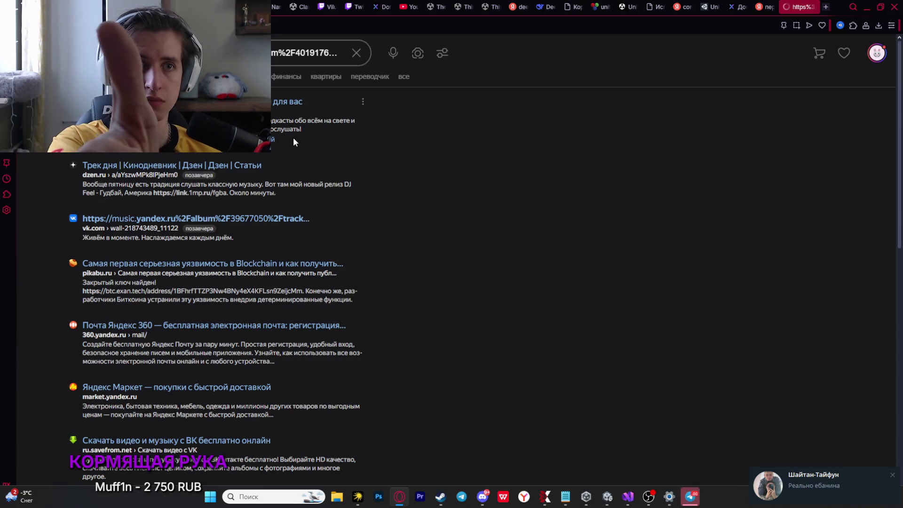
{"action": "key", "text": "ctrl+w"}
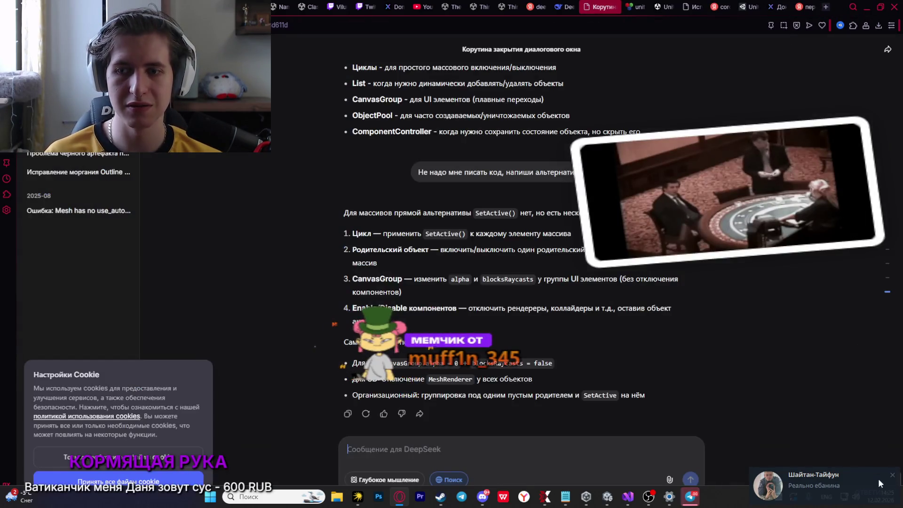
Quit Telegram from its system tray icon
{"action": "left_click", "coordinate": [763, 496]}
{"action": "right_click", "coordinate": [801, 449]}
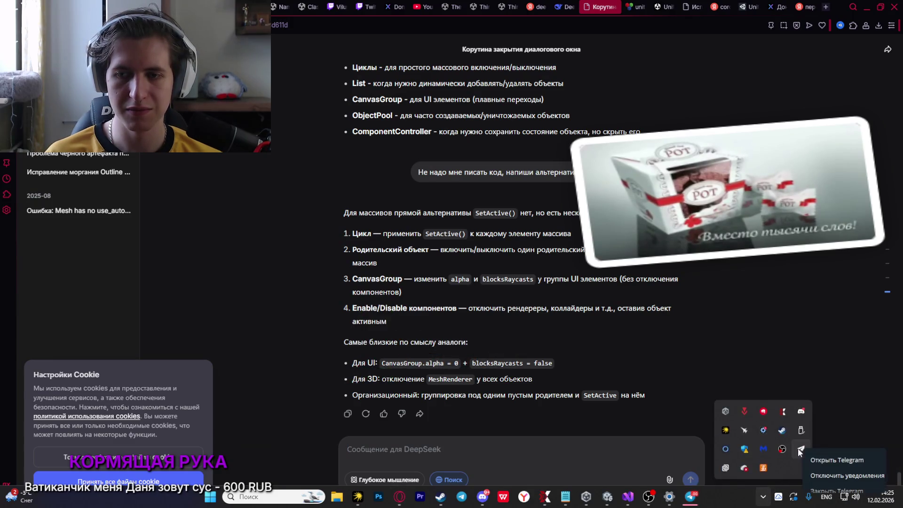
{"action": "left_click", "coordinate": [821, 491]}
{"action": "key", "text": "alt+Tab"}
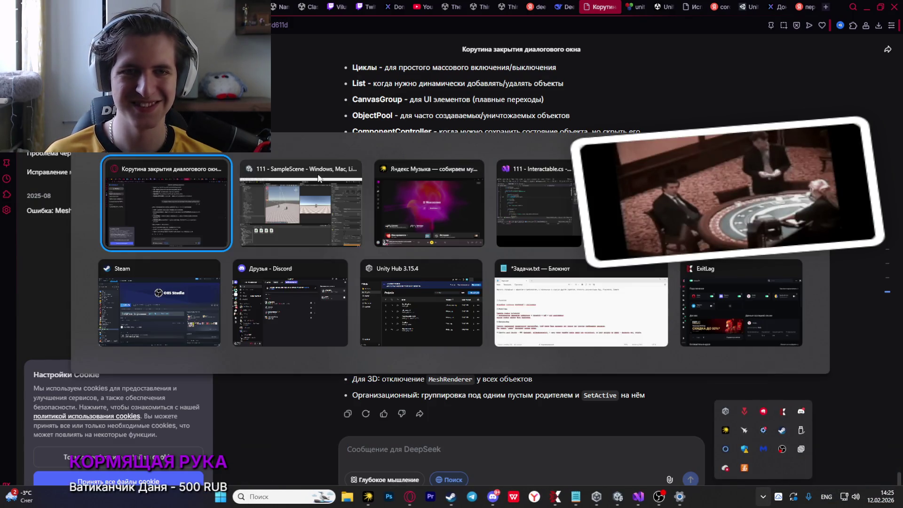
Back in Unity, select npc 1 to list its Capsule Collider, NPC Movement and Show Outline components
{"action": "left_click", "coordinate": [311, 173]}
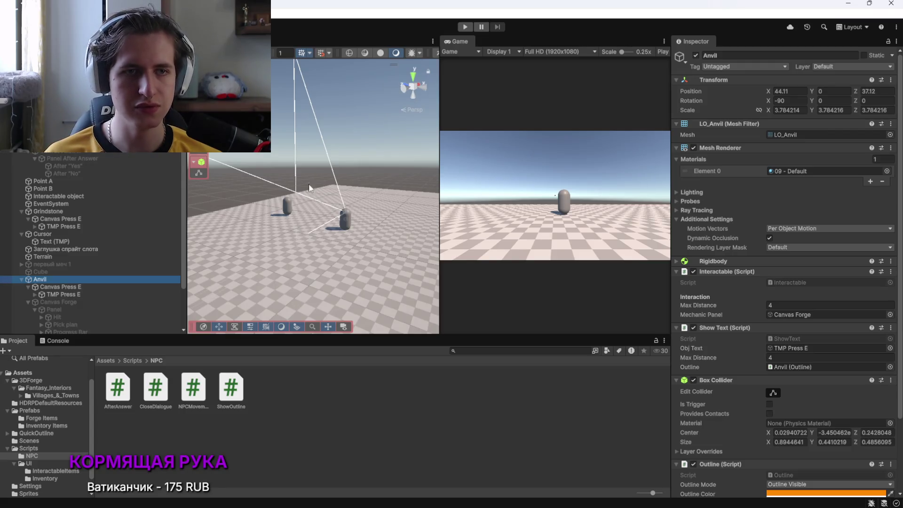
{"action": "left_click", "coordinate": [286, 206]}
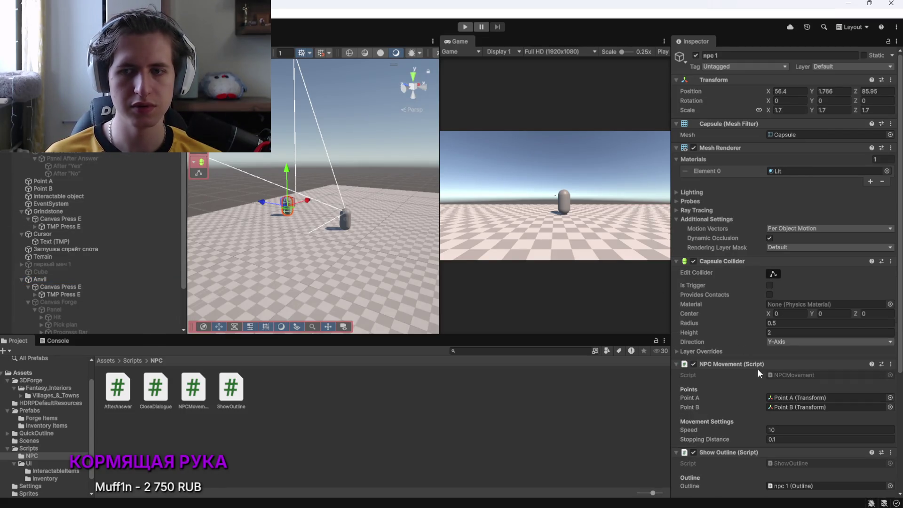
{"action": "scroll", "coordinate": [732, 356], "scroll_direction": "down", "scroll_amount": 6}
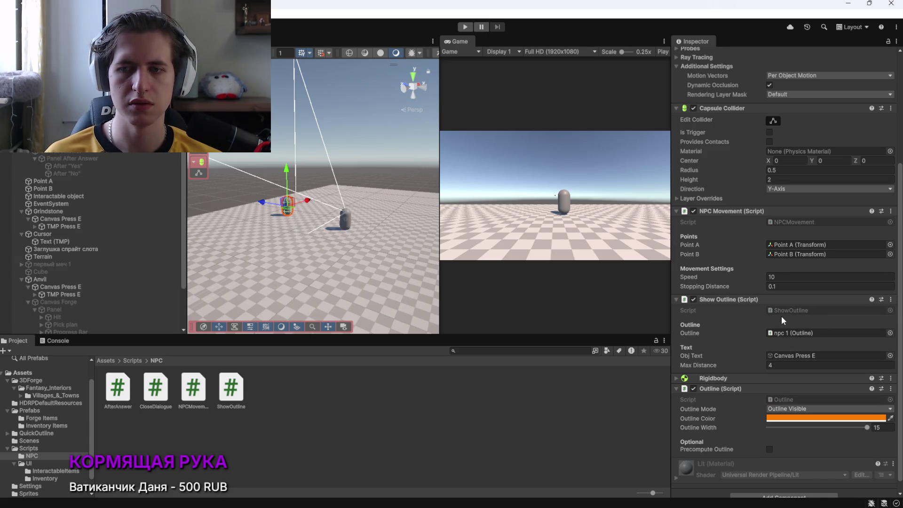
Add a new script component named InteractableNPC to npc 1, saved in Assets/Scripts/NPC
{"action": "scroll", "coordinate": [745, 411], "scroll_direction": "down", "scroll_amount": 2}
{"action": "left_click", "coordinate": [752, 488]}
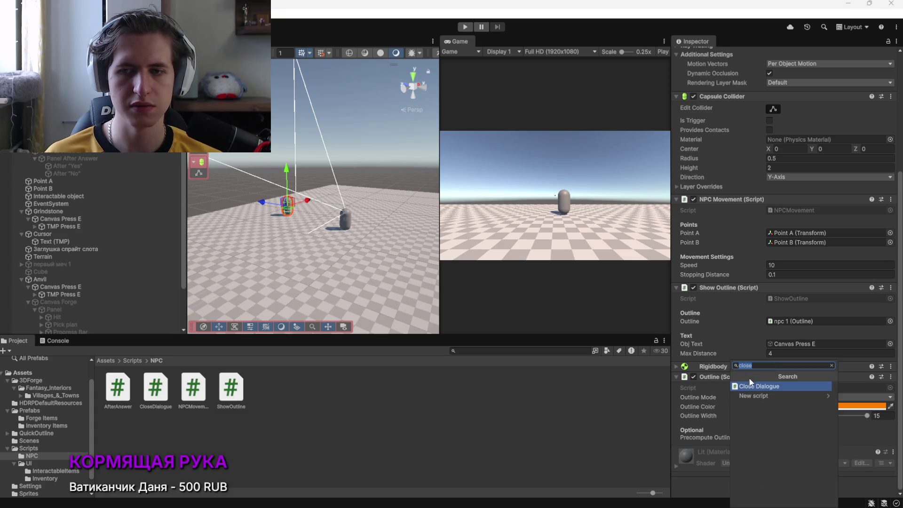
{"action": "left_click", "coordinate": [367, 254]}
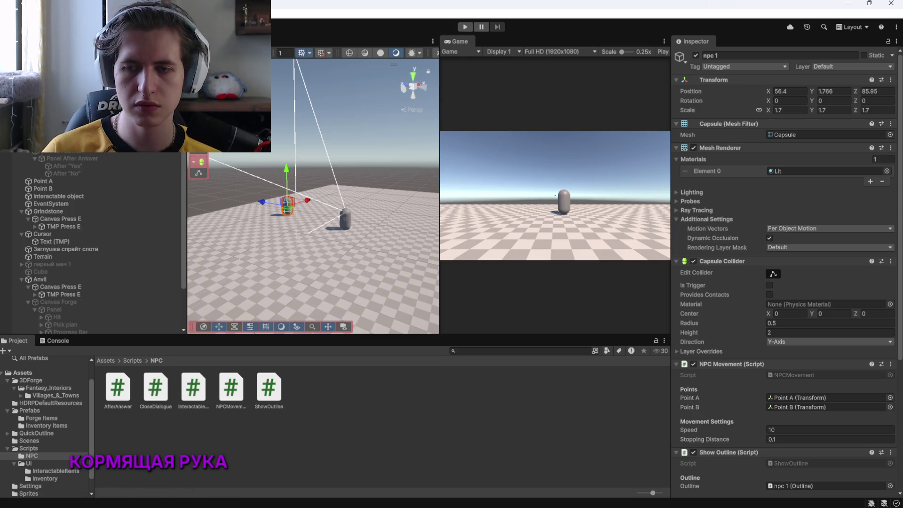
{"action": "scroll", "coordinate": [768, 228], "scroll_direction": "down", "scroll_amount": 8}
{"action": "key", "text": "alt+Tab"}
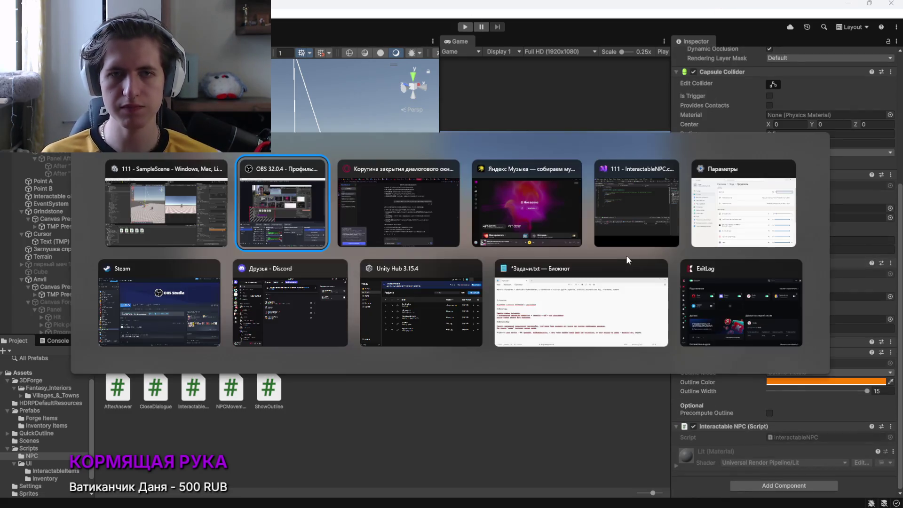
Select and copy all of the code in Interactable.cs
{"action": "left_click", "coordinate": [636, 208]}
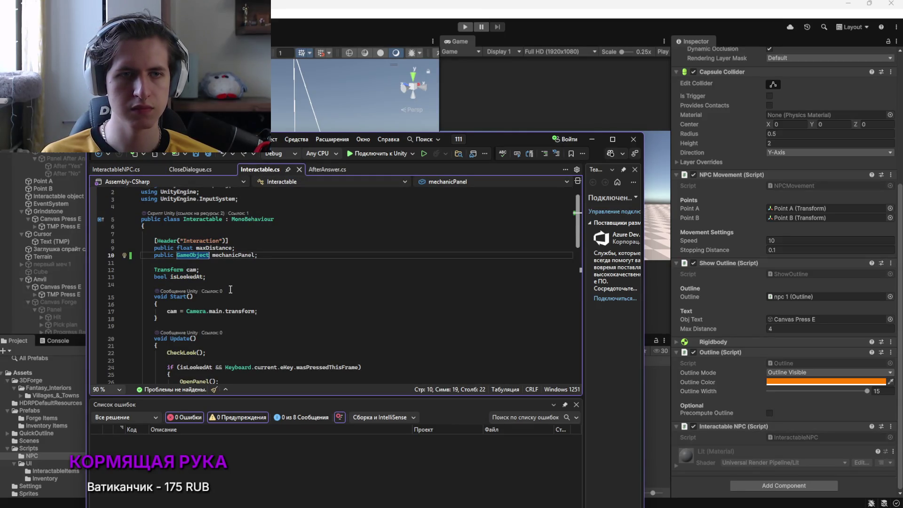
{"action": "left_click", "coordinate": [275, 296]}
{"action": "scroll", "coordinate": [260, 301], "scroll_direction": "down", "scroll_amount": 11}
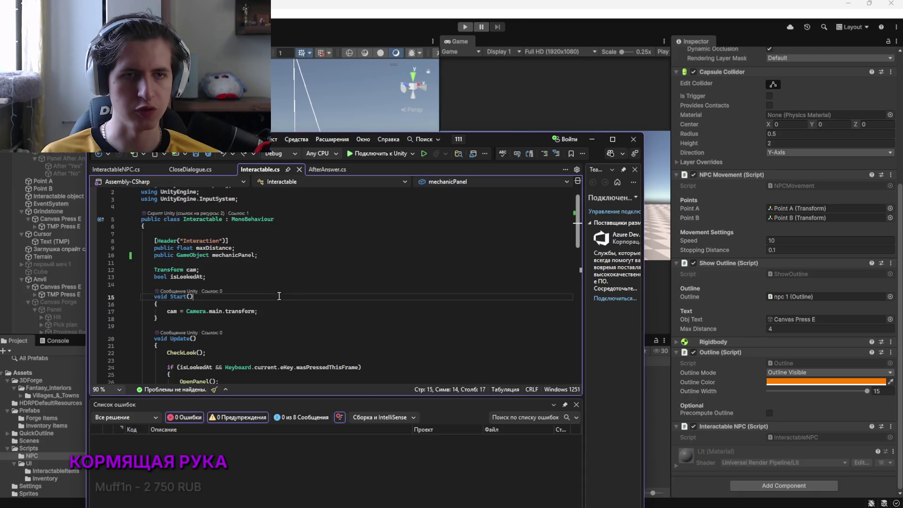
{"action": "scroll", "coordinate": [260, 300], "scroll_direction": "up", "scroll_amount": 11}
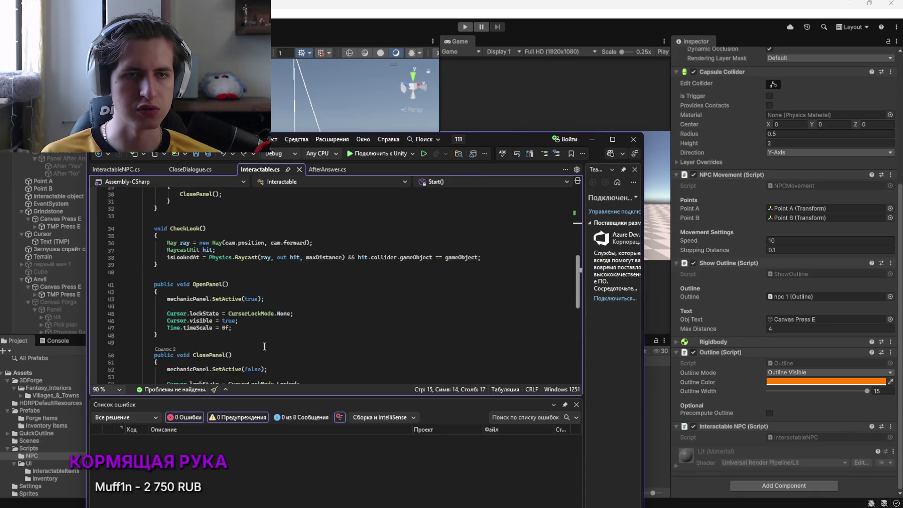
{"action": "key", "text": "ctrl+a"}
{"action": "key", "text": "ctrl+q"}
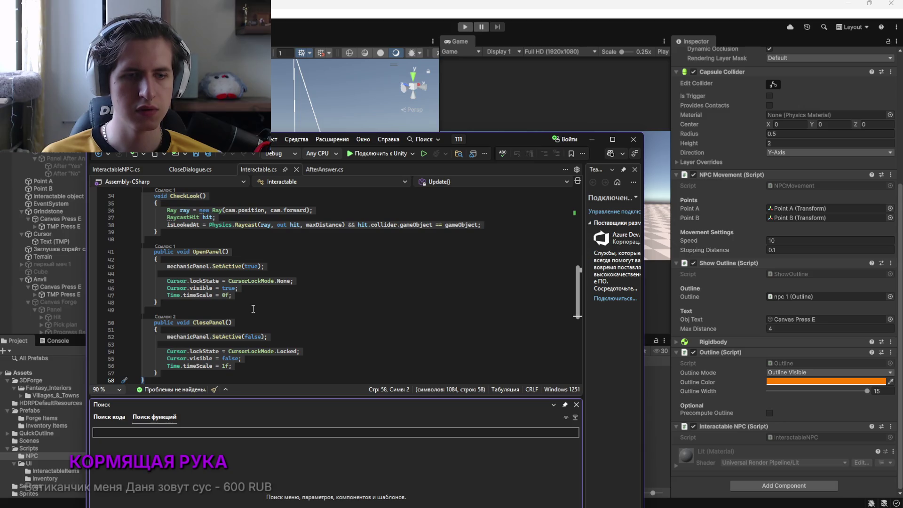
Replace the entire contents of InteractableNPC.cs with the copied Interactable code
{"action": "left_click", "coordinate": [280, 305]}
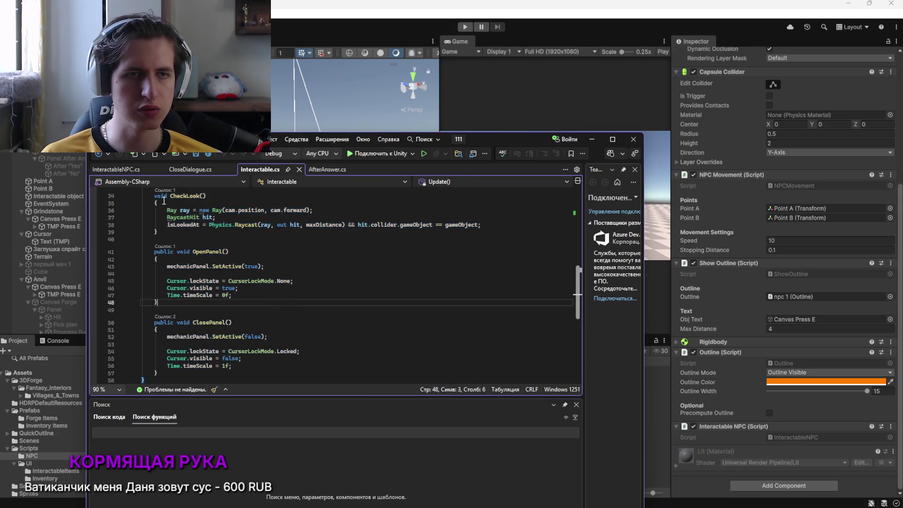
{"action": "key", "text": "ctrl+Tab"}
{"action": "key", "text": "ctrl+a"}
{"action": "key", "text": "ctrl+v"}
{"action": "scroll", "coordinate": [222, 283], "scroll_direction": "up", "scroll_amount": 10}
Rename the pasted class from Interactable to InteractableNPC
{"action": "left_click", "coordinate": [224, 226]}
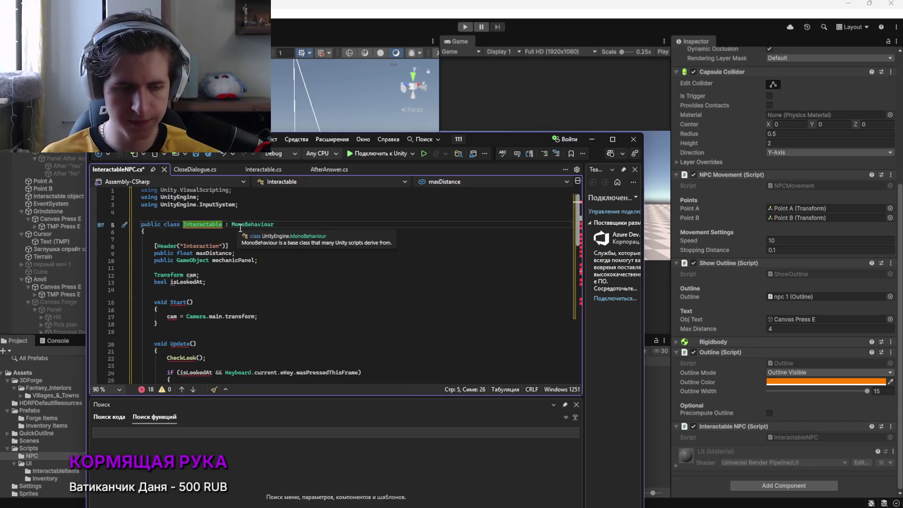
{"action": "type", "text": "NPC"}
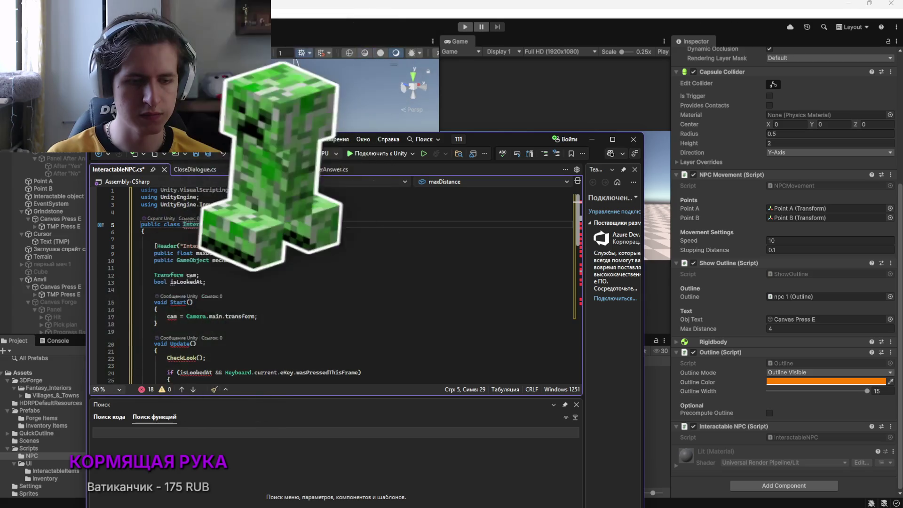
{"action": "key", "text": "alt+Tab"}
{"action": "key", "text": "alt+Tab"}
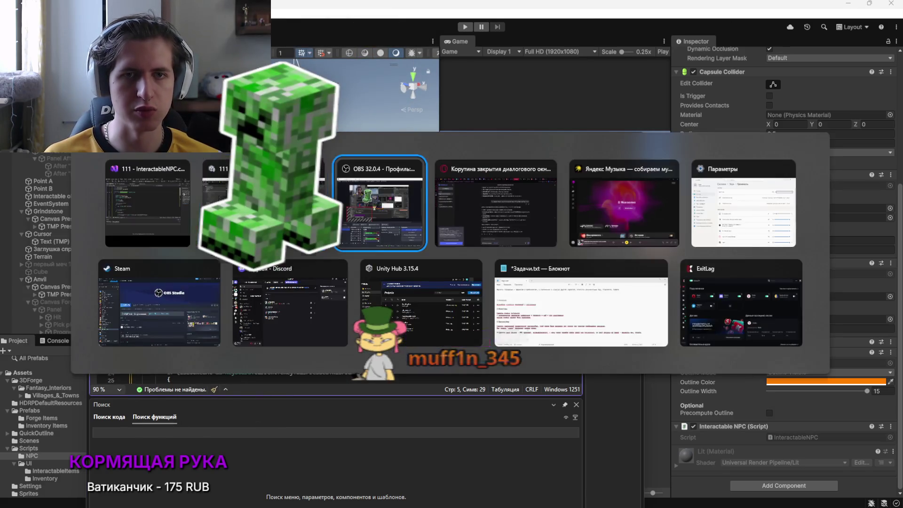
{"action": "key", "text": "alt+Tab"}
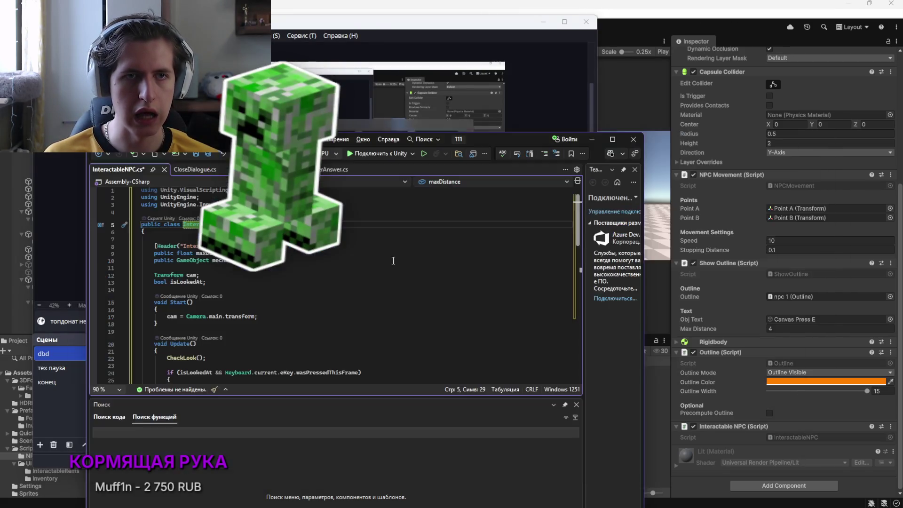
{"action": "key", "text": "alt+Tab"}
{"action": "key", "text": "alt+Tab"}
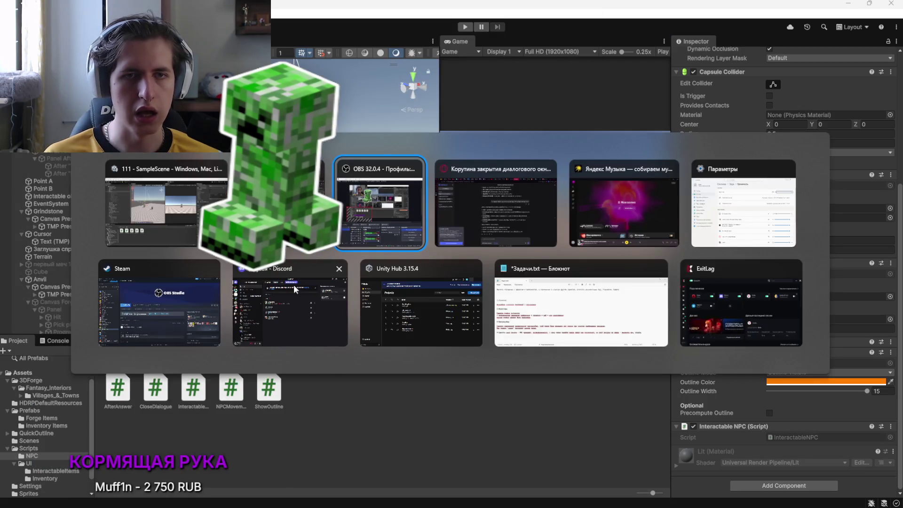
Remove the eKey panel-opening block and the CheckLook() call from Update()
{"action": "left_click_drag", "start_coordinate": [238, 324], "coordinate": [155, 325]}
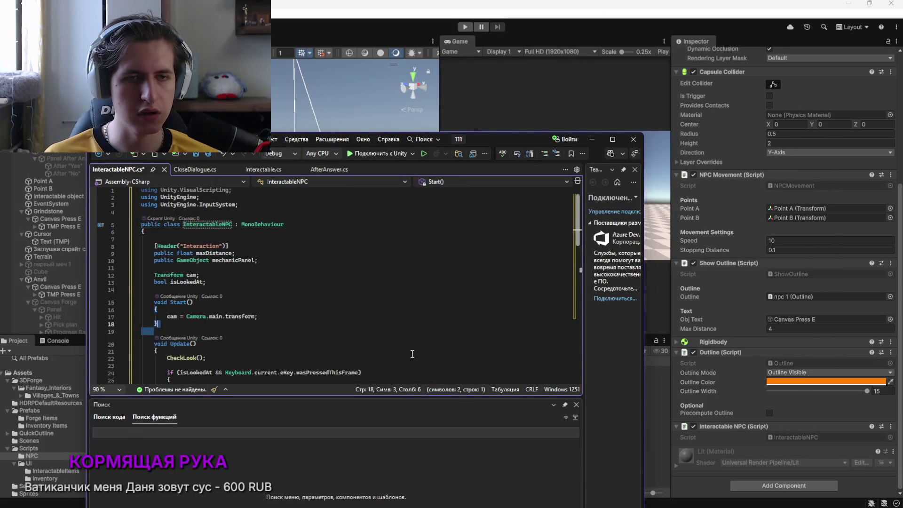
{"action": "scroll", "coordinate": [347, 322], "scroll_direction": "down", "scroll_amount": 2}
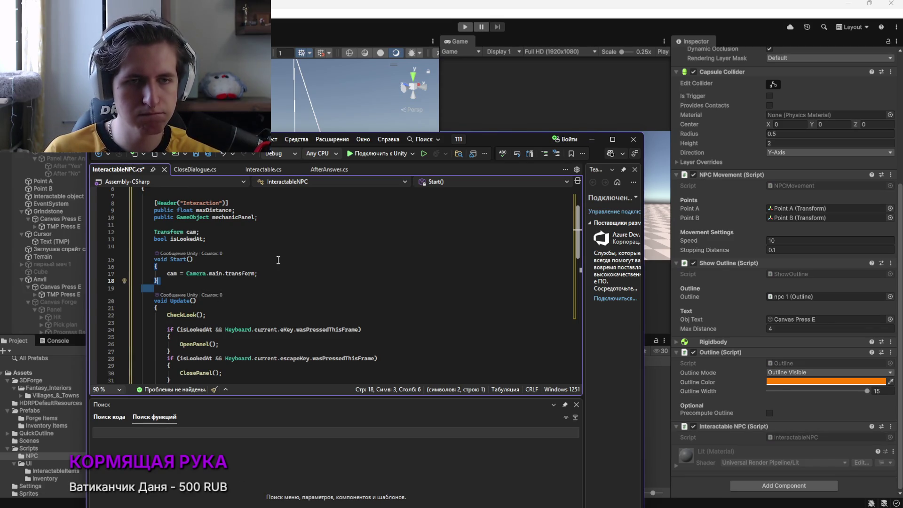
{"action": "scroll", "coordinate": [209, 274], "scroll_direction": "down", "scroll_amount": 2}
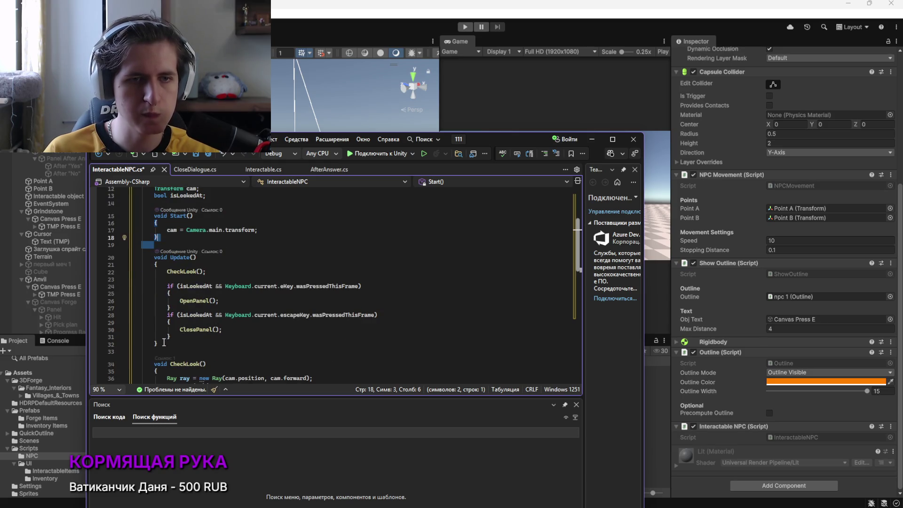
{"action": "left_click_drag", "start_coordinate": [160, 344], "coordinate": [145, 258]}
{"action": "left_click", "coordinate": [207, 309]}
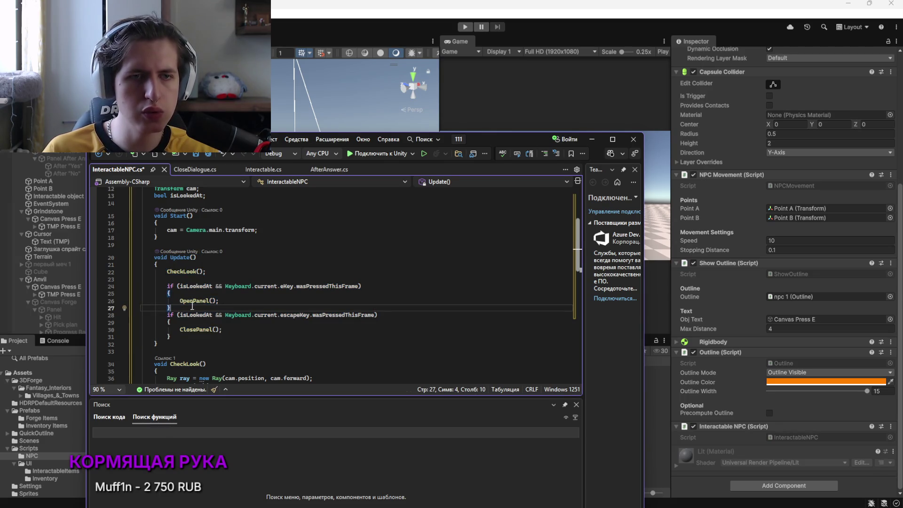
{"action": "left_click_drag", "start_coordinate": [204, 308], "coordinate": [158, 283]}
{"action": "key", "text": "Delete"}
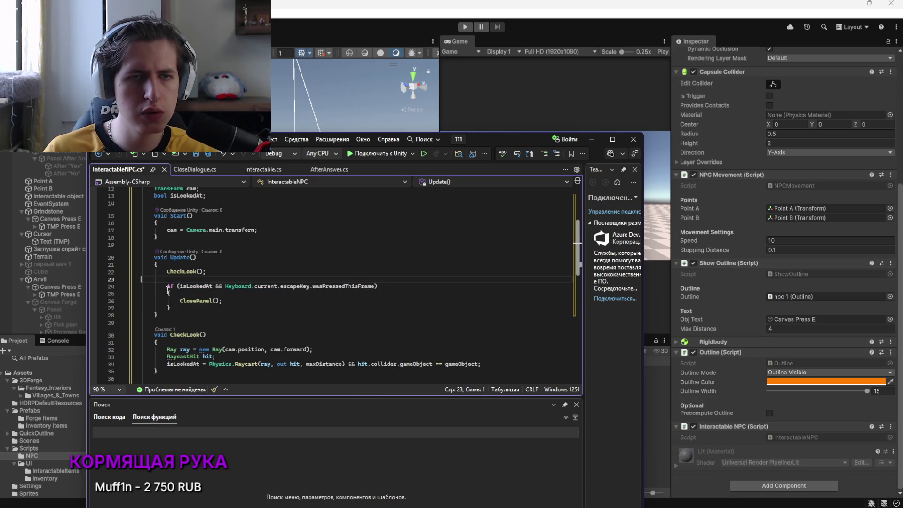
{"action": "key", "text": "BackSpace"}
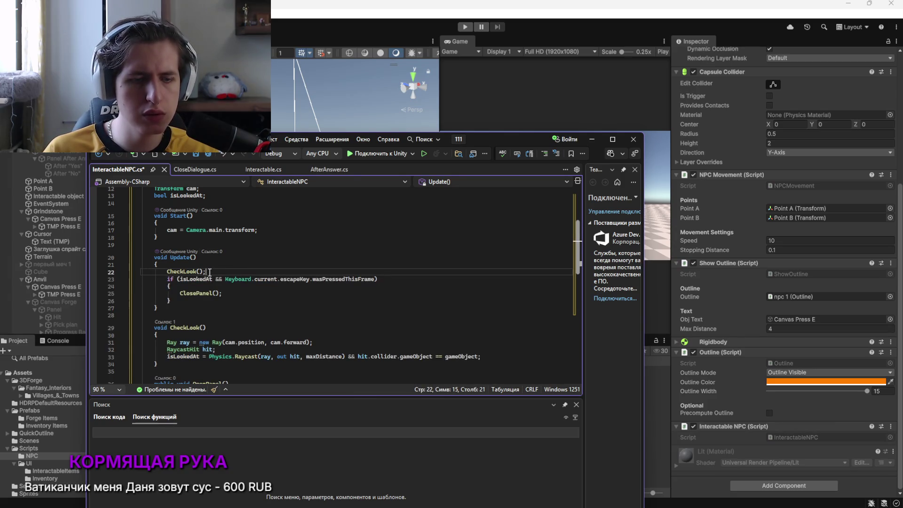
{"action": "key", "text": "BackSpace"}
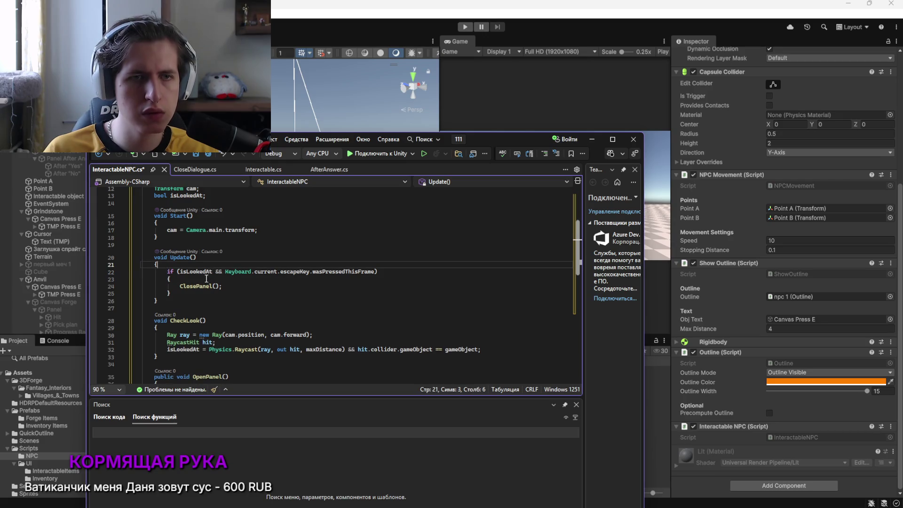
Delete the CheckLook() and OpenPanel() methods
{"action": "scroll", "coordinate": [192, 303], "scroll_direction": "down", "scroll_amount": 1}
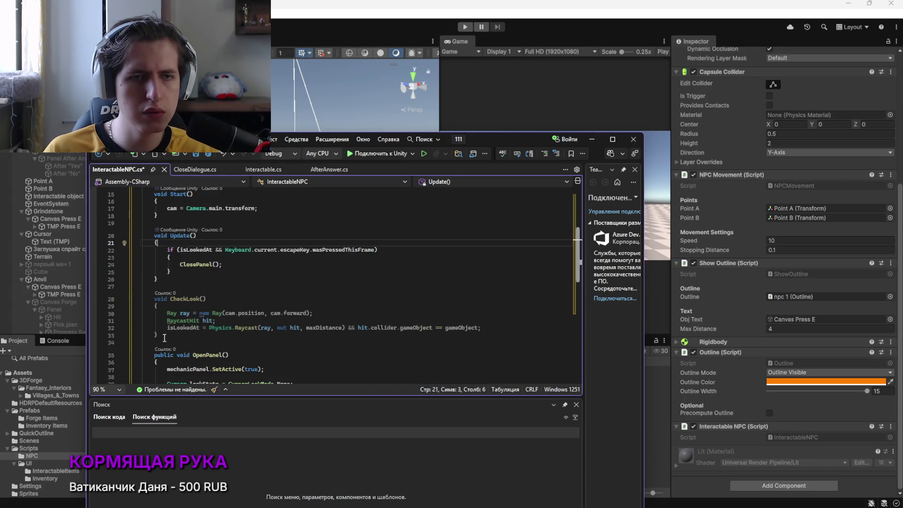
{"action": "left_click_drag", "start_coordinate": [159, 335], "coordinate": [135, 296]}
{"action": "key", "text": "Delete"}
{"action": "scroll", "coordinate": [125, 299], "scroll_direction": "down", "scroll_amount": 1}
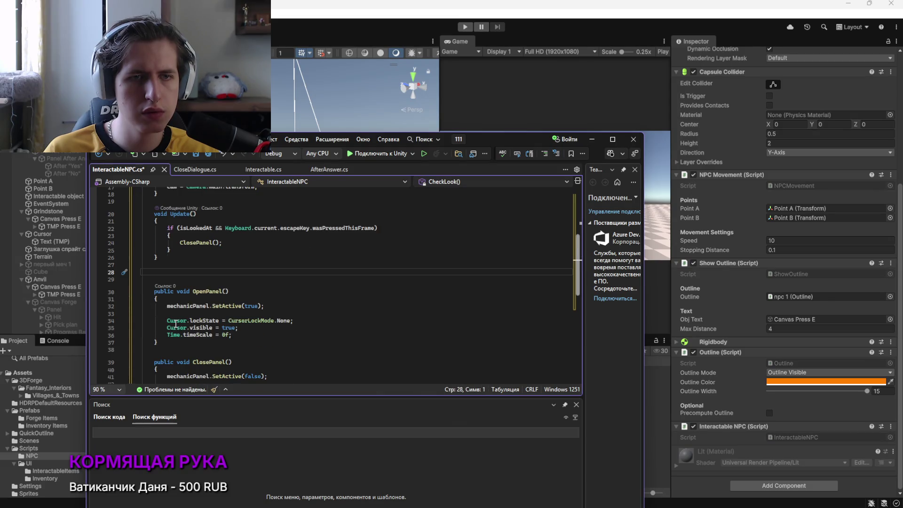
{"action": "left_click_drag", "start_coordinate": [158, 342], "coordinate": [123, 294]}
{"action": "key", "text": "Delete"}
{"action": "key", "text": "Delete"}
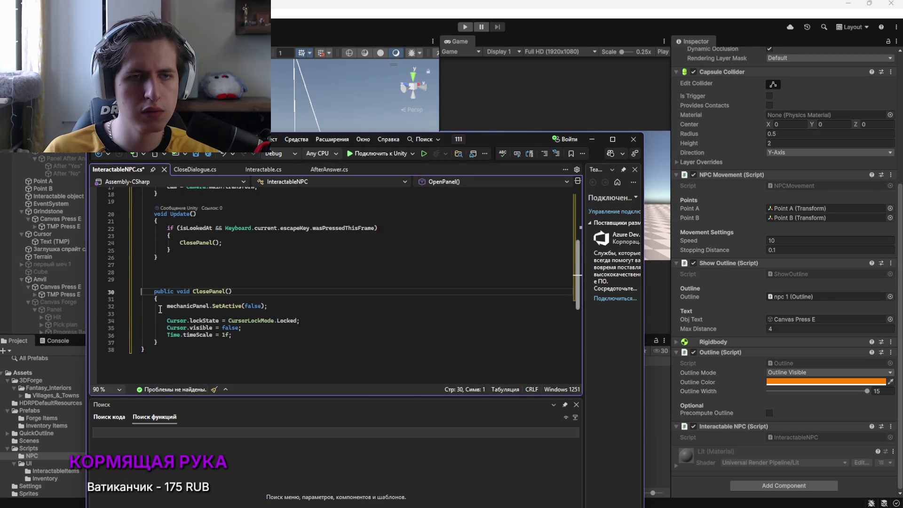
Delete the Transform cam and isLookedAt fields and the camera assignment in Start()
{"action": "left_click", "coordinate": [171, 256]}
{"action": "scroll", "coordinate": [268, 291], "scroll_direction": "up", "scroll_amount": 5}
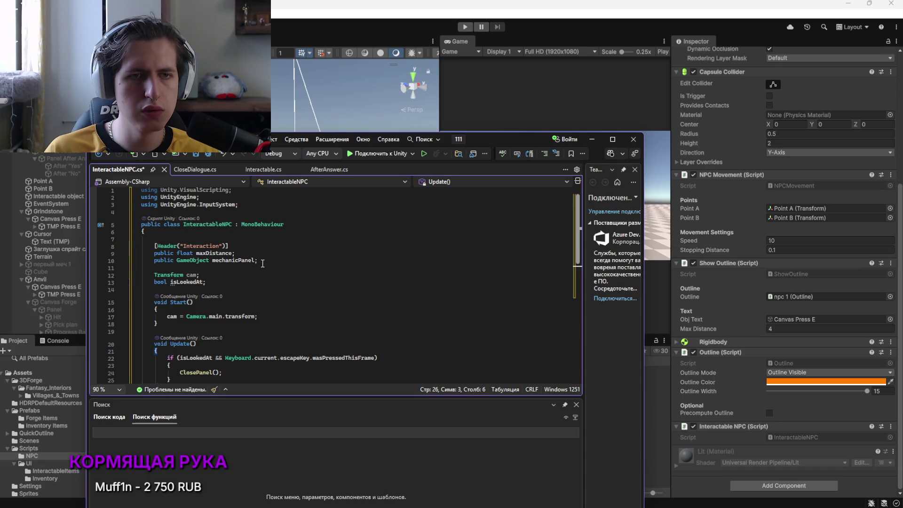
{"action": "triple_click", "coordinate": [188, 276]}
{"action": "key", "text": "BackSpace"}
{"action": "left_click_drag", "start_coordinate": [206, 282], "coordinate": [140, 281]}
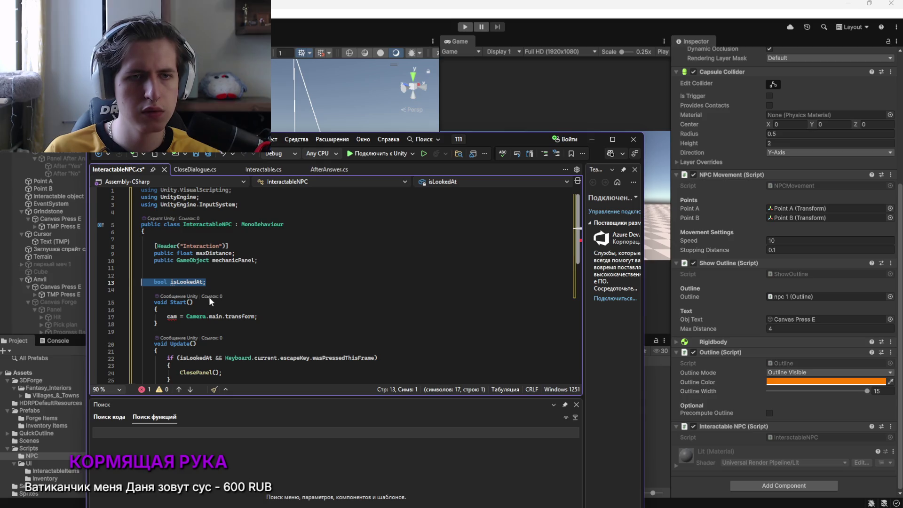
{"action": "scroll", "coordinate": [210, 302], "scroll_direction": "down", "scroll_amount": 2}
{"action": "key", "text": "BackSpace"}
{"action": "mouse_move", "coordinate": [258, 274]}
{"action": "left_mouse_down"}
{"action": "mouse_move", "coordinate": [155, 274]}
{"action": "mouse_move", "coordinate": [141, 254]}
{"action": "left_mouse_up"}
{"action": "key", "text": "BackSpace"}
{"action": "key", "text": "BackSpace"}
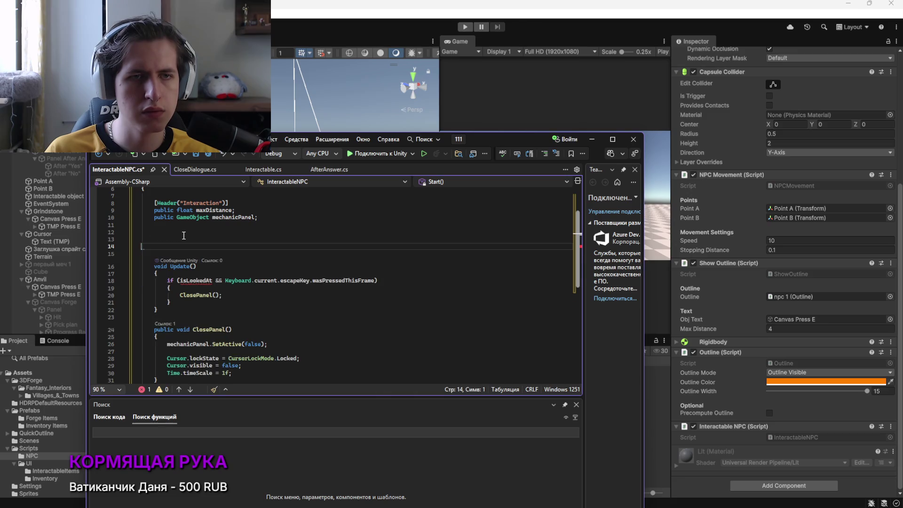
Remove the blank lines above Update() and drop isLookedAt from the Escape condition
{"action": "left_click", "coordinate": [275, 222]}
{"action": "left_click", "coordinate": [273, 217]}
{"action": "key", "text": "Delete"}
{"action": "key", "text": "Delete"}
{"action": "key", "text": "Delete"}
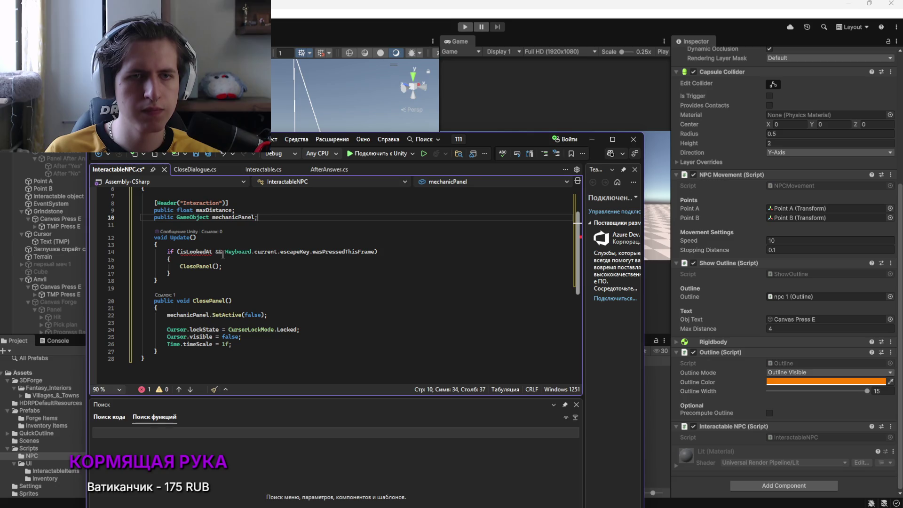
{"action": "left_click_drag", "start_coordinate": [224, 252], "coordinate": [193, 253]}
{"action": "key", "text": "BackSpace"}
{"action": "left_click", "coordinate": [251, 277]}
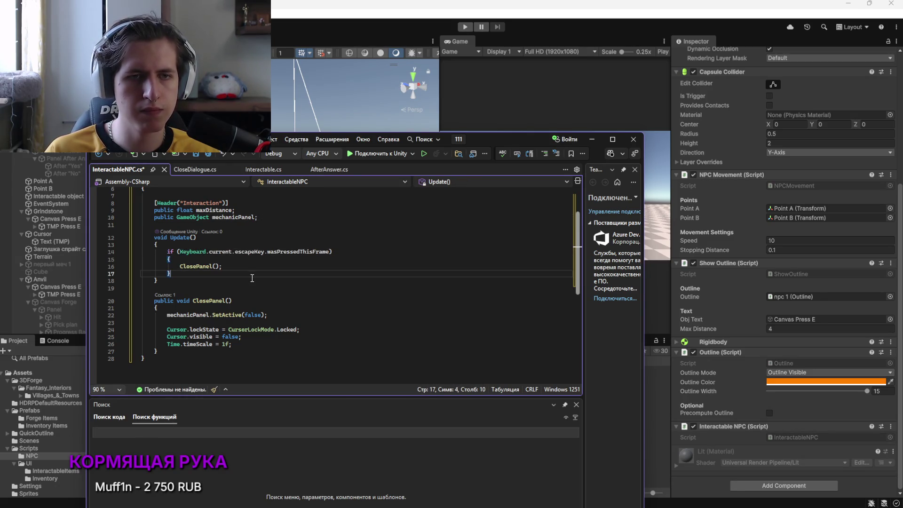
{"action": "scroll", "coordinate": [259, 301], "scroll_direction": "up", "scroll_amount": 2}
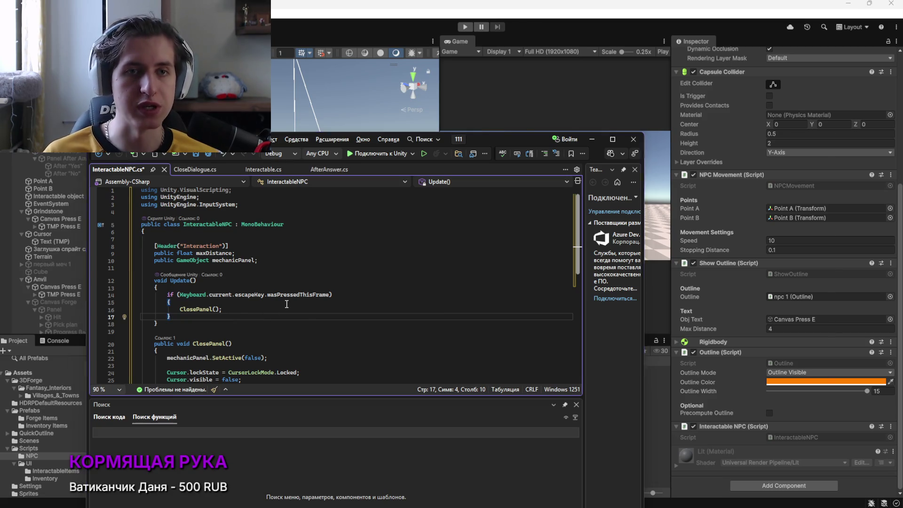
{"action": "key", "text": "alt+Tab"}
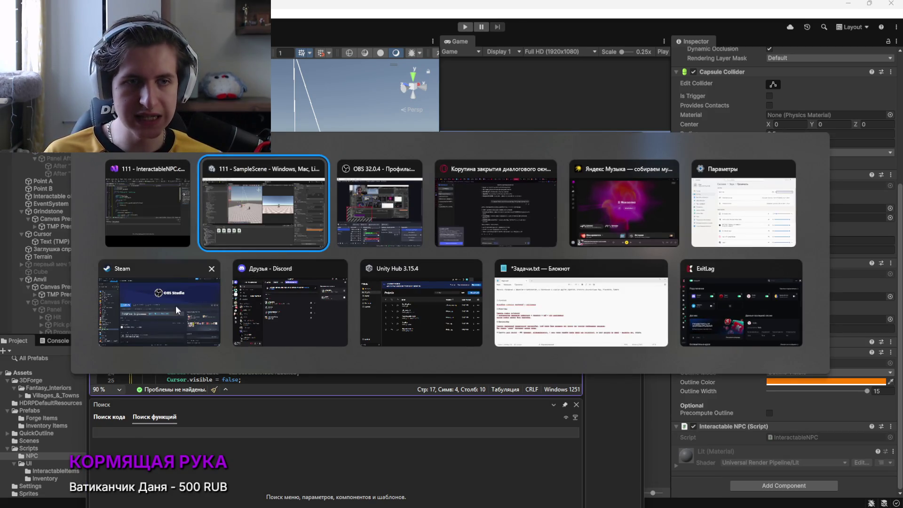
View the newly received photo in a Telegram chat, close it, and return to OBS
{"action": "left_click", "coordinate": [263, 207]}
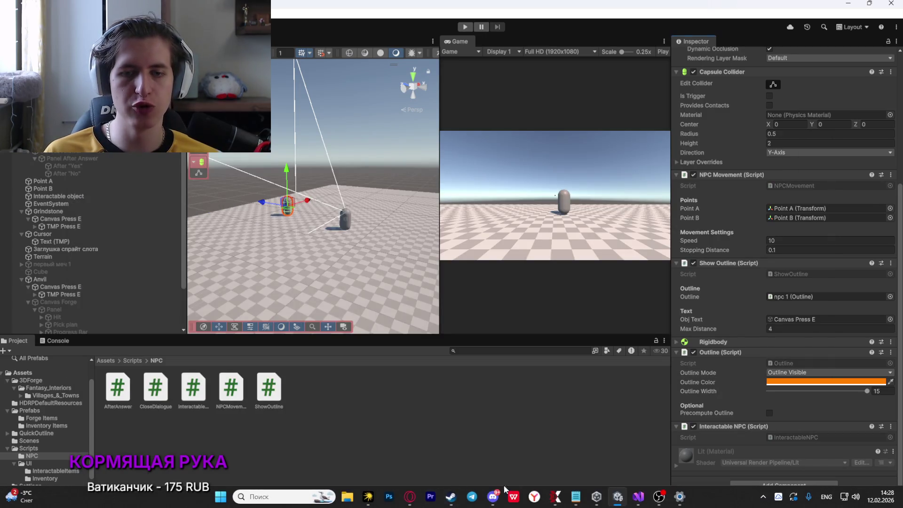
{"action": "left_click", "coordinate": [469, 496]}
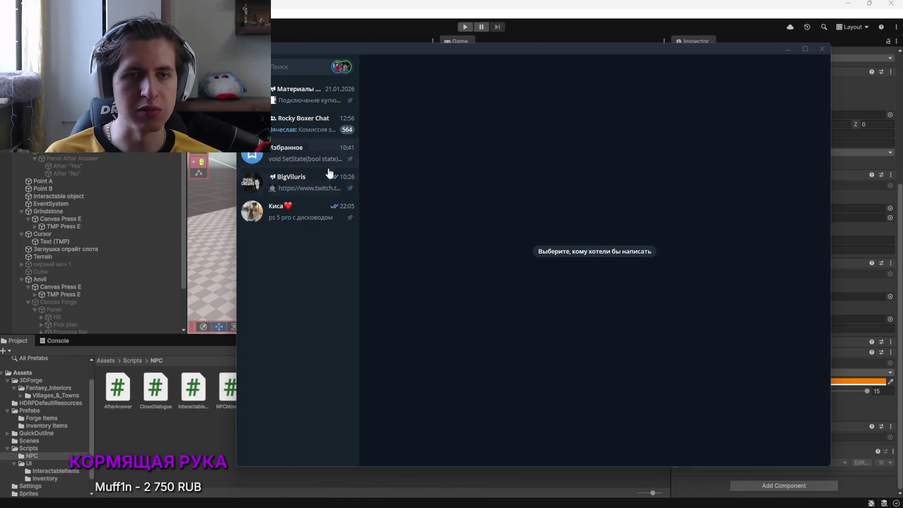
{"action": "left_click", "coordinate": [301, 241]}
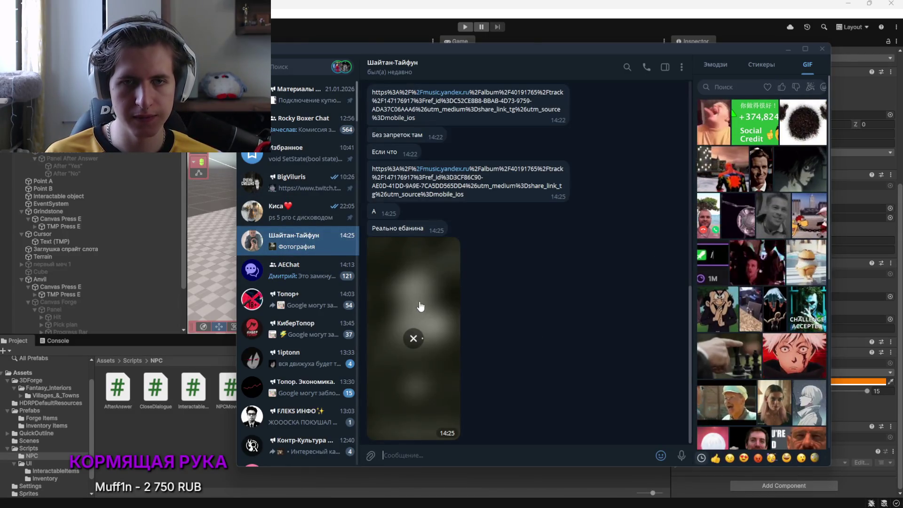
{"action": "left_click", "coordinate": [420, 313]}
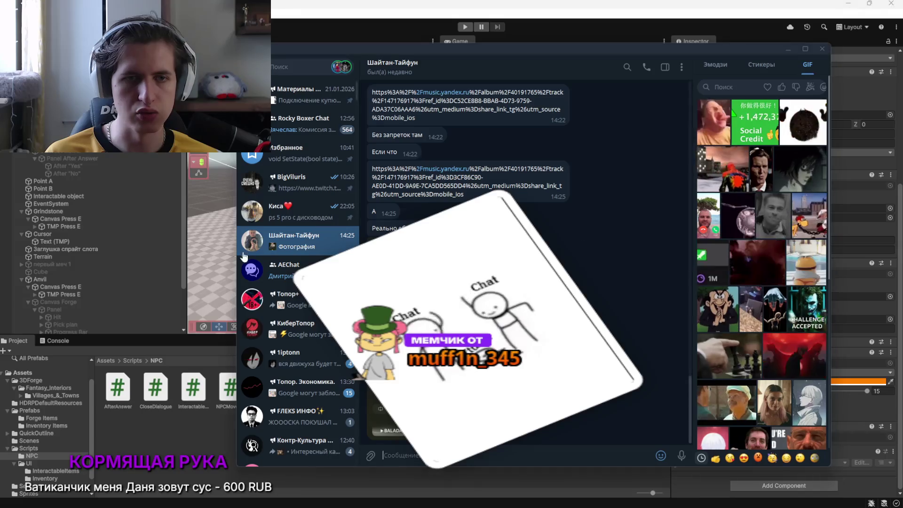
{"action": "left_click", "coordinate": [596, 239]}
{"action": "key", "text": "alt+Tab"}
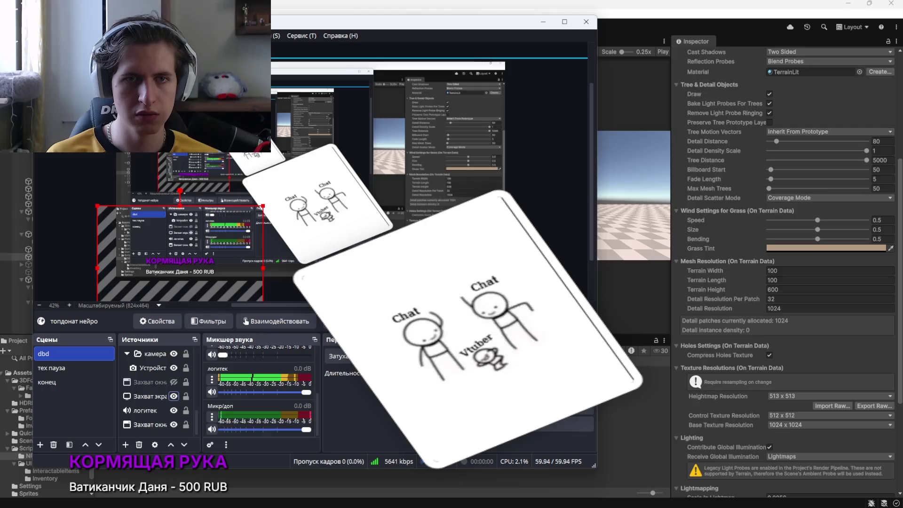
Search Yandex Music for 'balada'
{"action": "key", "text": "alt+Tab"}
{"action": "left_click", "coordinate": [263, 282]}
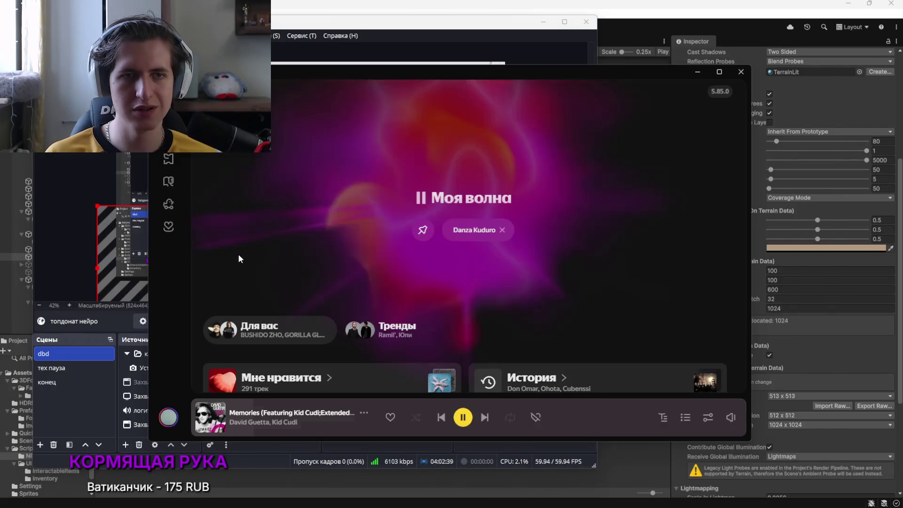
{"action": "left_click", "coordinate": [169, 136]}
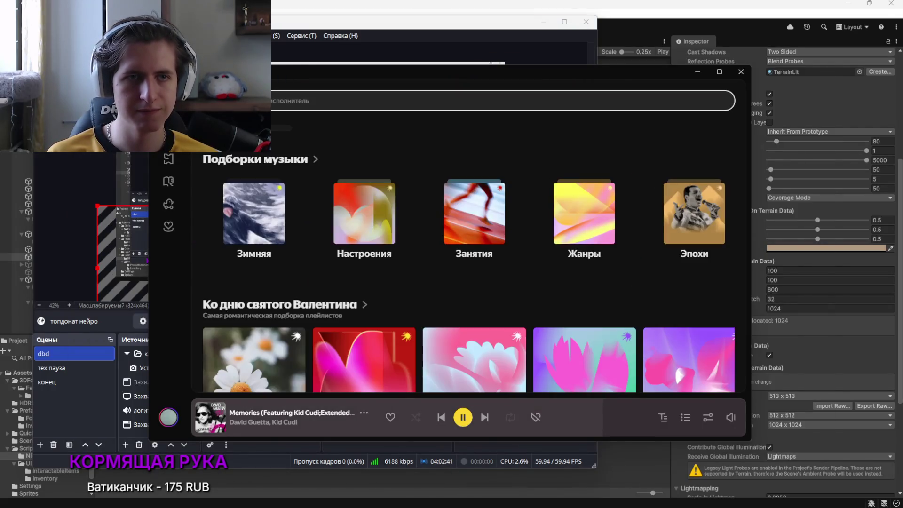
{"action": "key", "text": "alt+Tab"}
{"action": "left_click", "coordinate": [280, 100]}
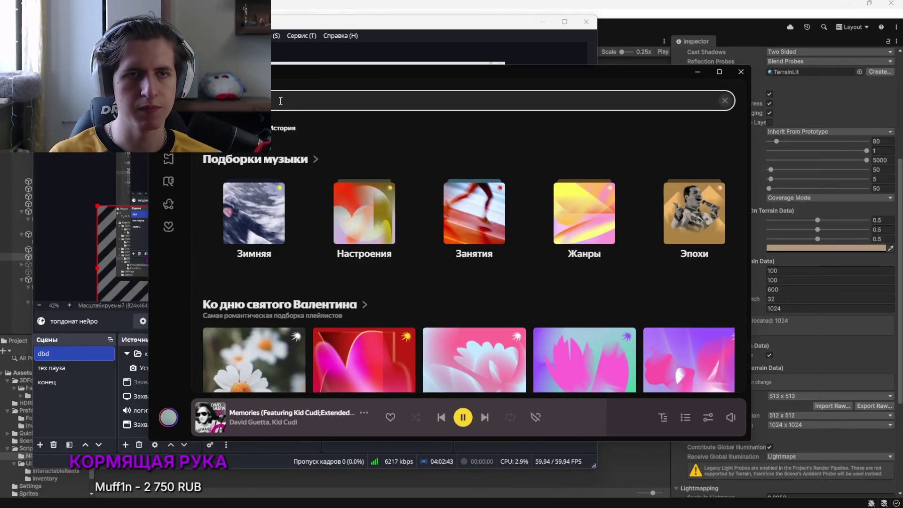
{"action": "type", "text": "bala"}
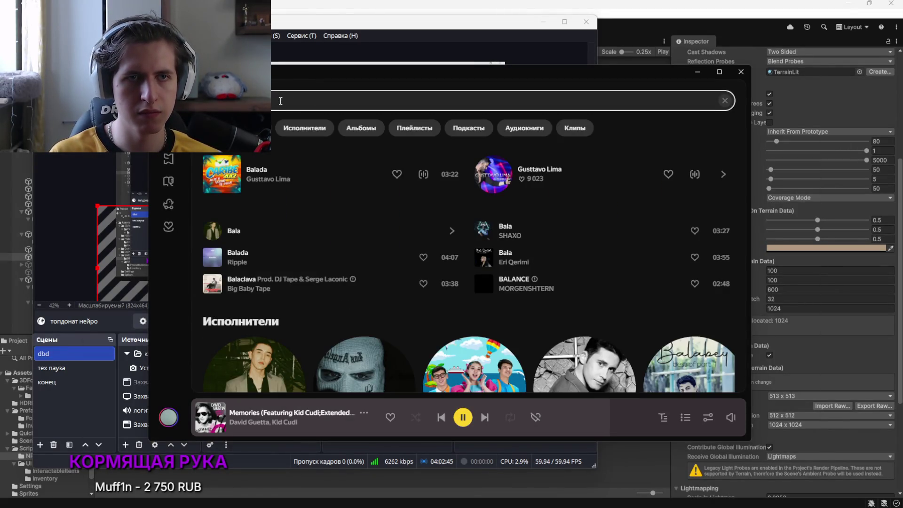
{"action": "type", "text": "da"}
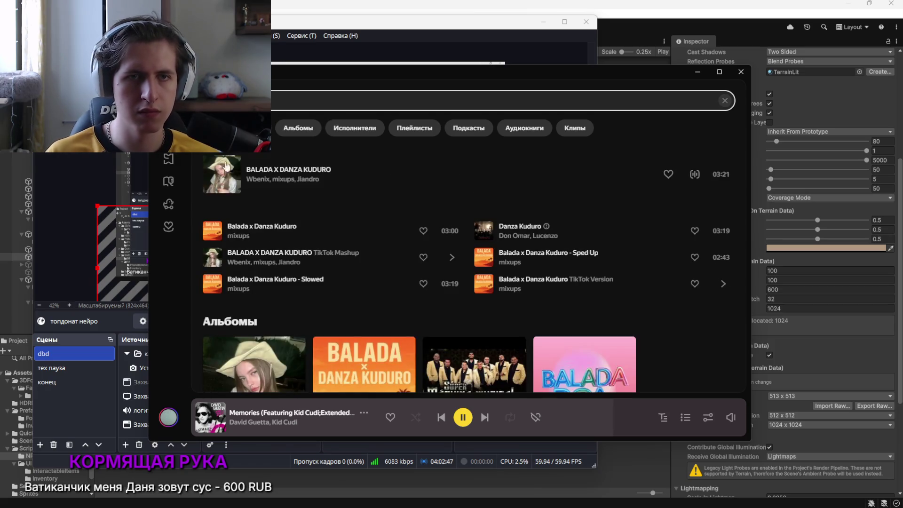
Quit Telegram from the system tray's hidden icons
{"action": "key", "text": "alt+Tab"}
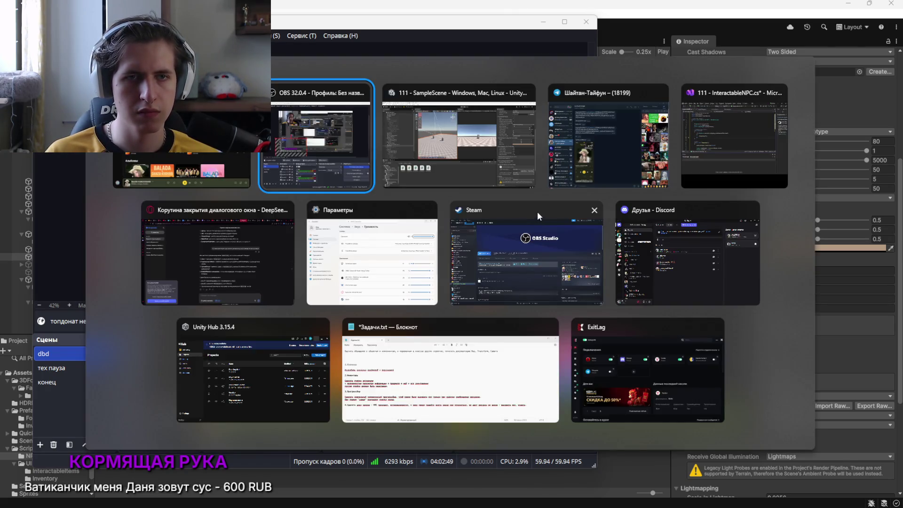
{"action": "key", "text": "alt+Tab"}
{"action": "key", "text": "alt+Tab"}
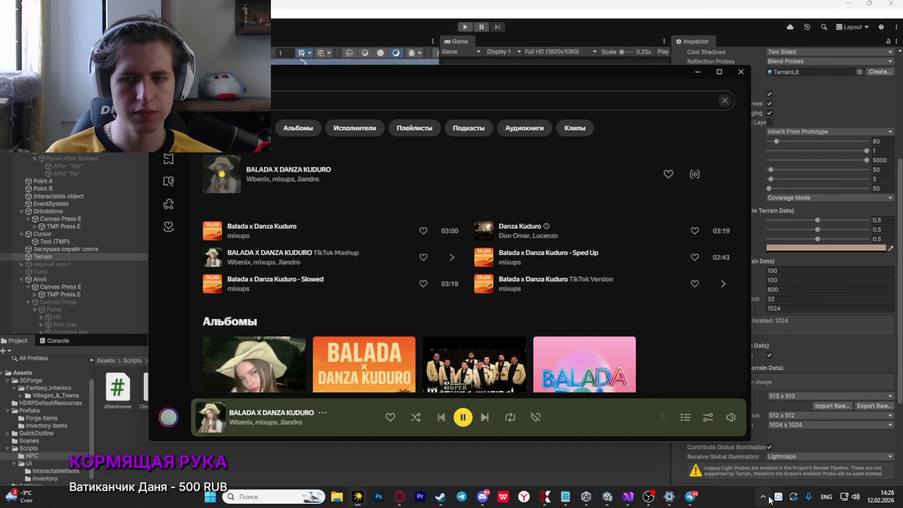
{"action": "left_click", "coordinate": [763, 497]}
{"action": "right_click", "coordinate": [802, 449]}
{"action": "left_click", "coordinate": [847, 498]}
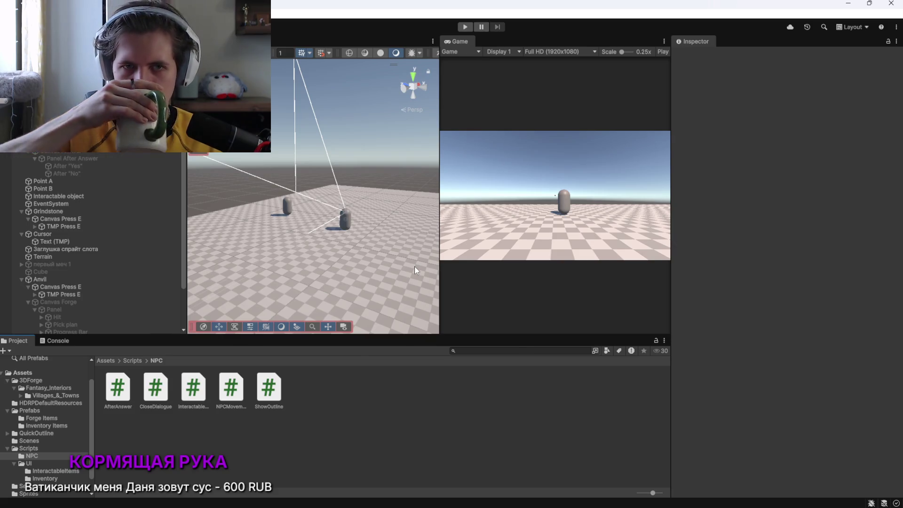
Delete the blank line after Update() in InteractableNPC.cs and save the script
{"action": "key", "text": "alt+Tab"}
{"action": "key", "text": "alt+Tab"}
{"action": "key", "text": "alt+Tab"}
{"action": "key", "text": "alt+Tab"}
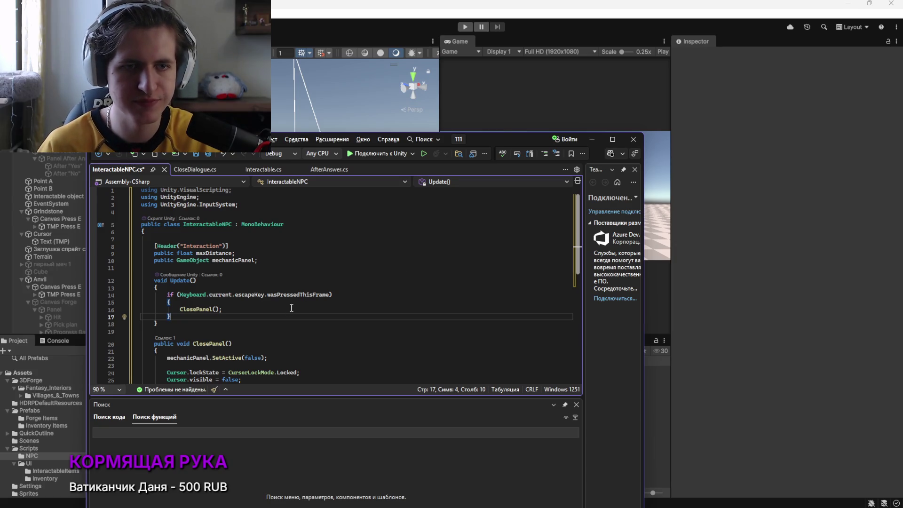
{"action": "left_click", "coordinate": [286, 324]}
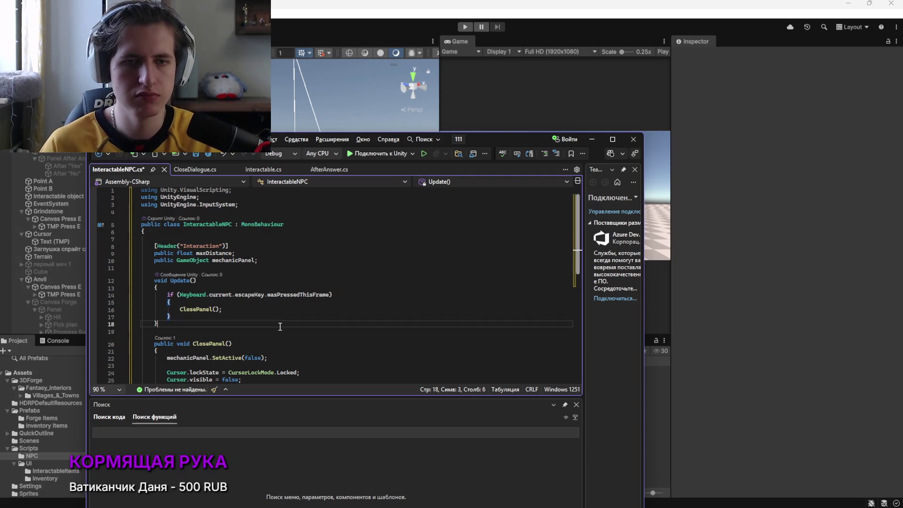
{"action": "scroll", "coordinate": [287, 360], "scroll_direction": "down", "scroll_amount": 2}
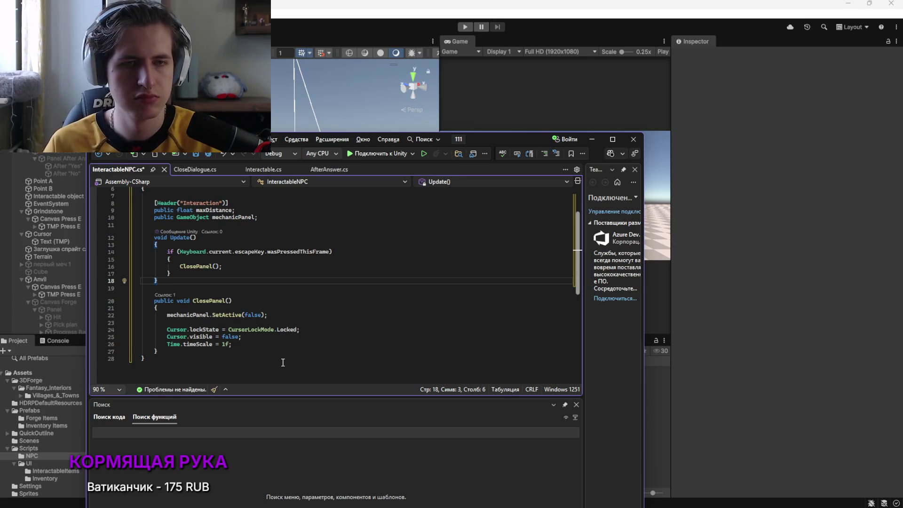
{"action": "key", "text": "Delete"}
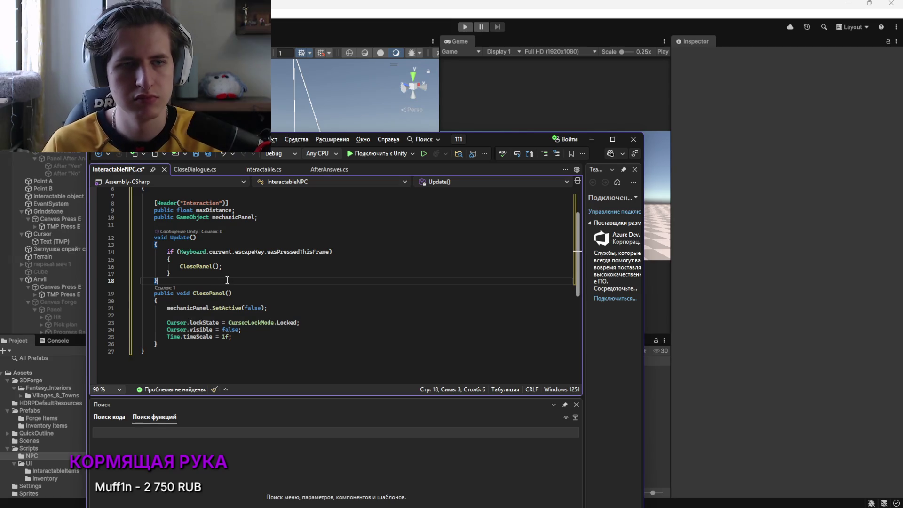
{"action": "scroll", "coordinate": [218, 345], "scroll_direction": "up", "scroll_amount": 2}
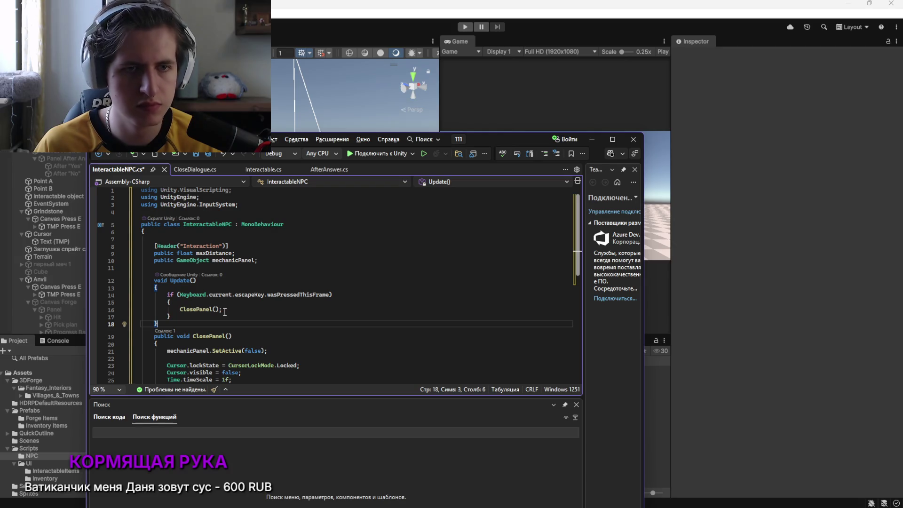
{"action": "key", "text": "ctrl+s"}
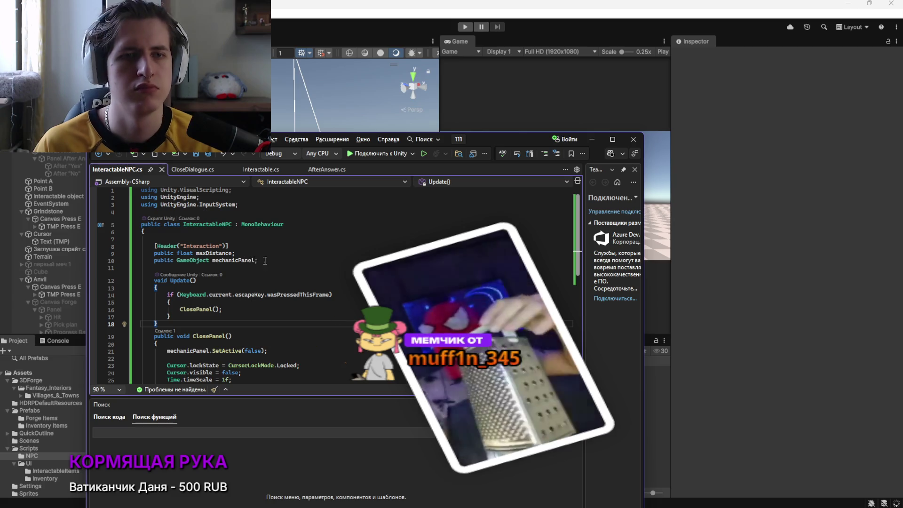
{"action": "key", "text": "alt+Tab"}
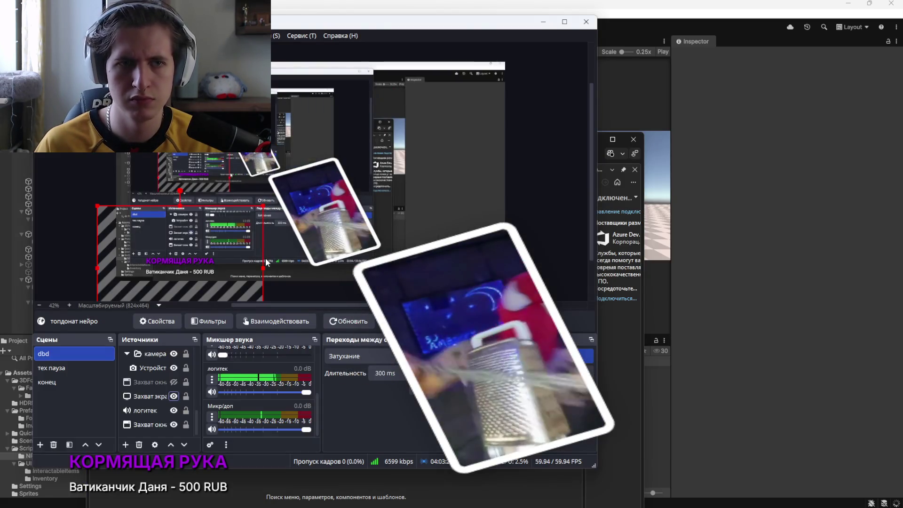
{"action": "key", "text": "alt+Tab"}
{"action": "left_click", "coordinate": [554, 31]}
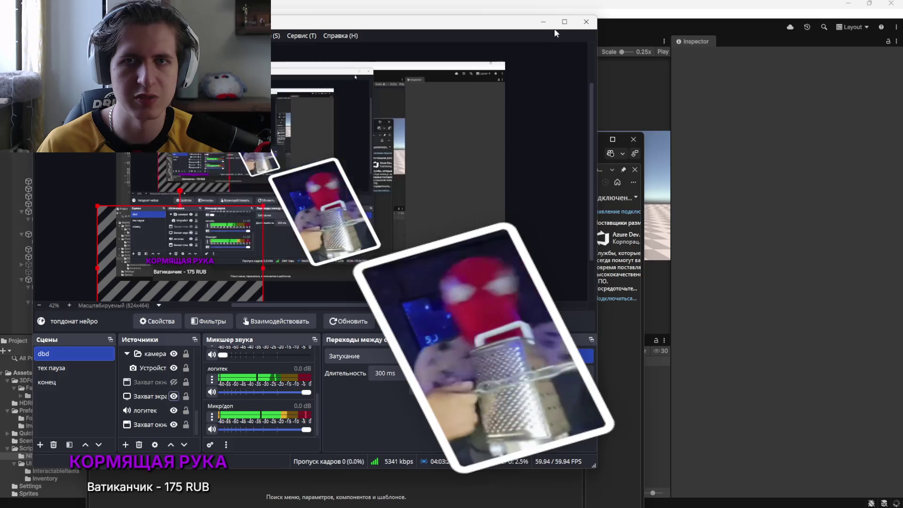
{"action": "key", "text": "alt+Tab"}
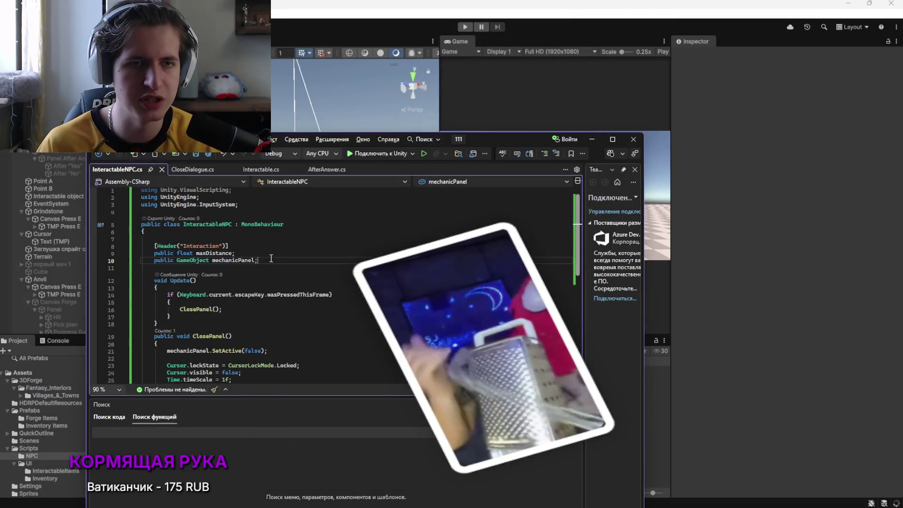
Add a public GameObject canvasAnswer field and rename mechanicPanel to canvasDialogue throughout
{"action": "key", "text": "Return"}
{"action": "type", "text": "publ"}
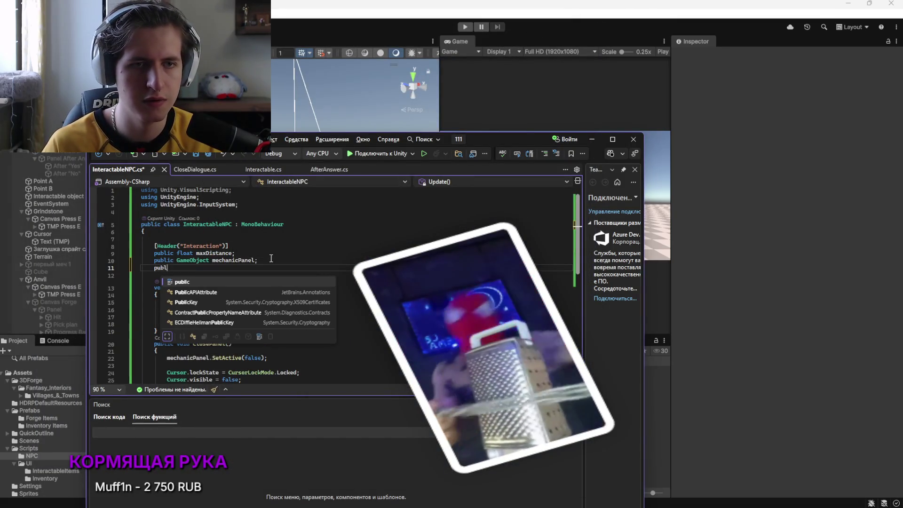
{"action": "type", "text": "ic GameObject"}
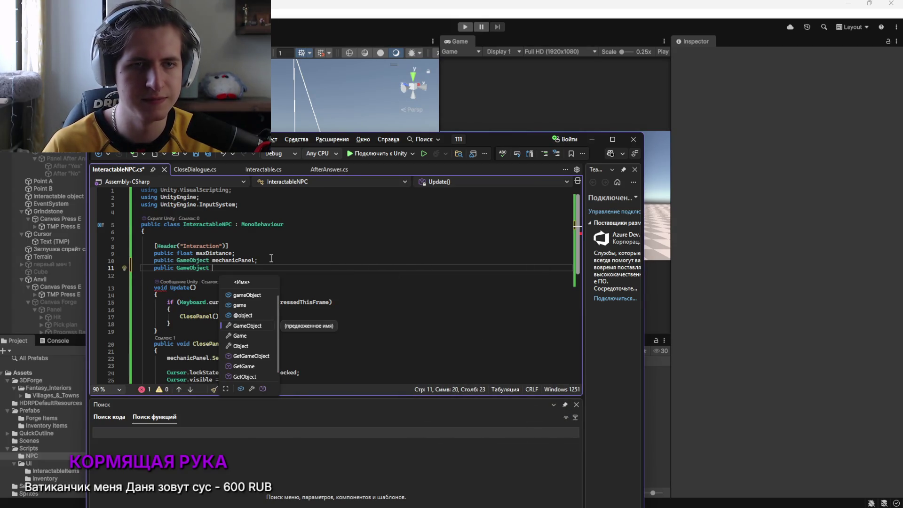
{"action": "type", "text": " P"}
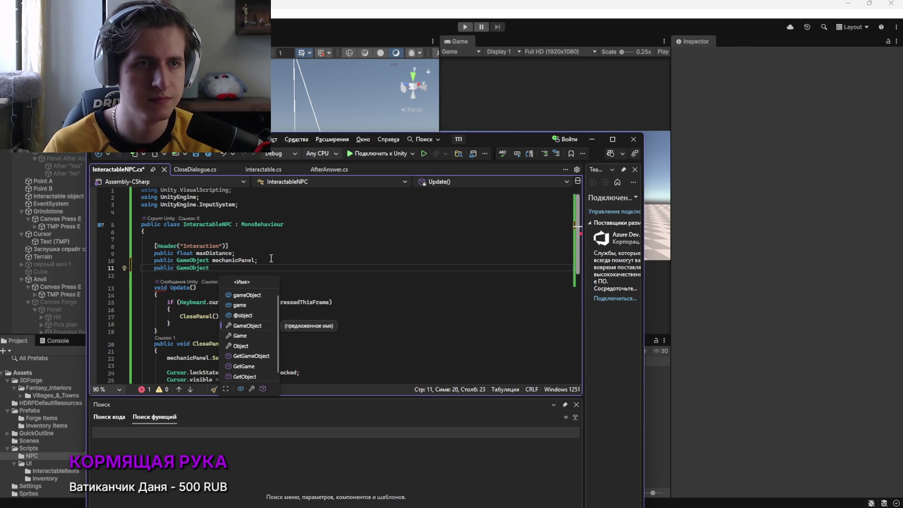
{"action": "type", "text": "C"}
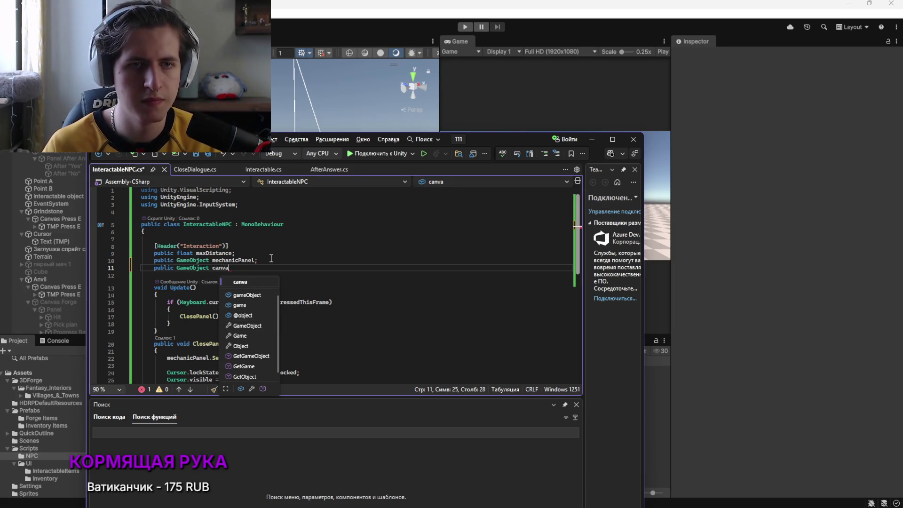
{"action": "type", "text": "s"}
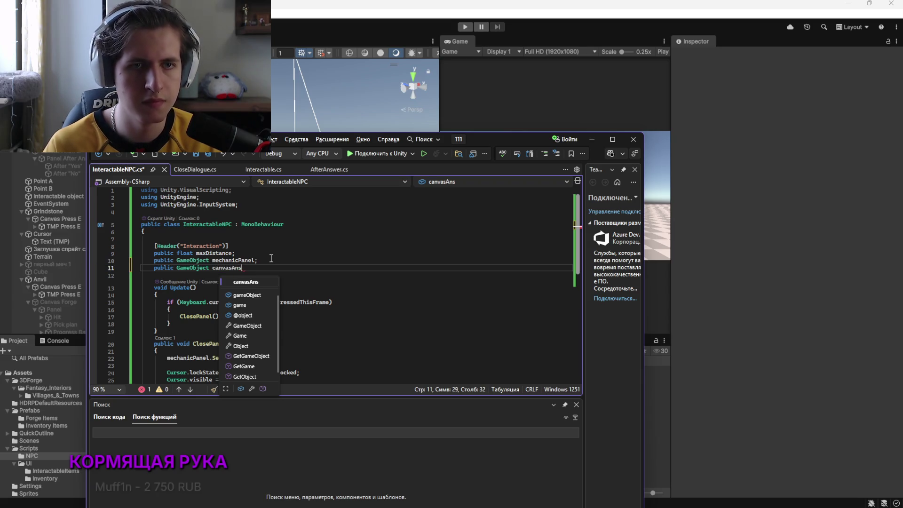
{"action": "type", "text": "we;"}
{"action": "double_click", "coordinate": [229, 260]}
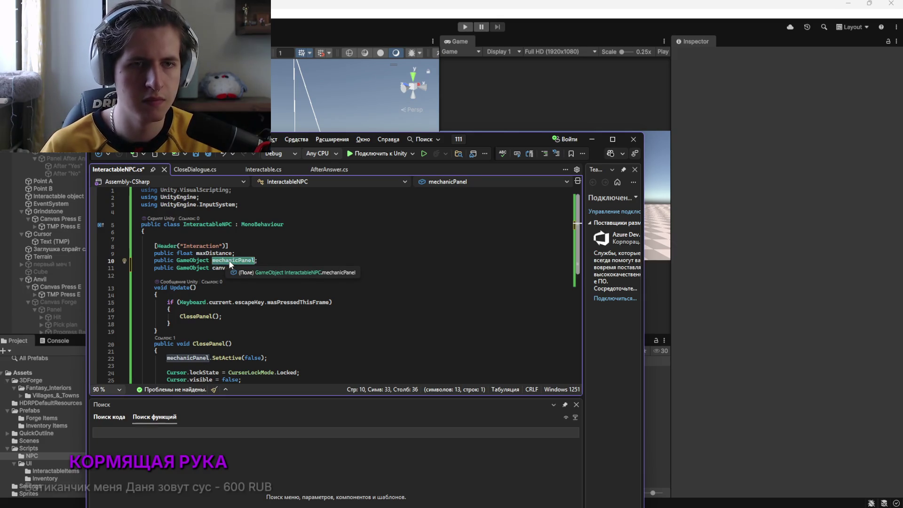
{"action": "key", "text": "ctrl+r"}
{"action": "key", "text": "ctrl+r"}
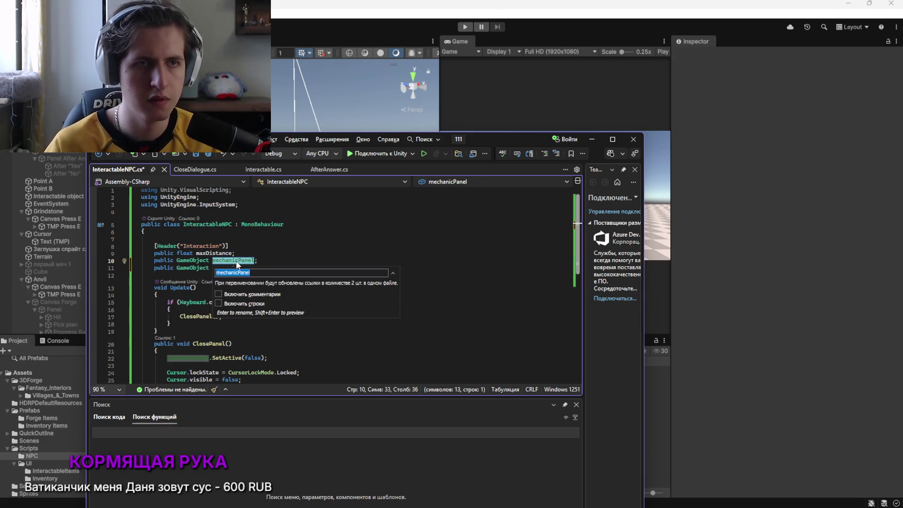
{"action": "type", "text": "c"}
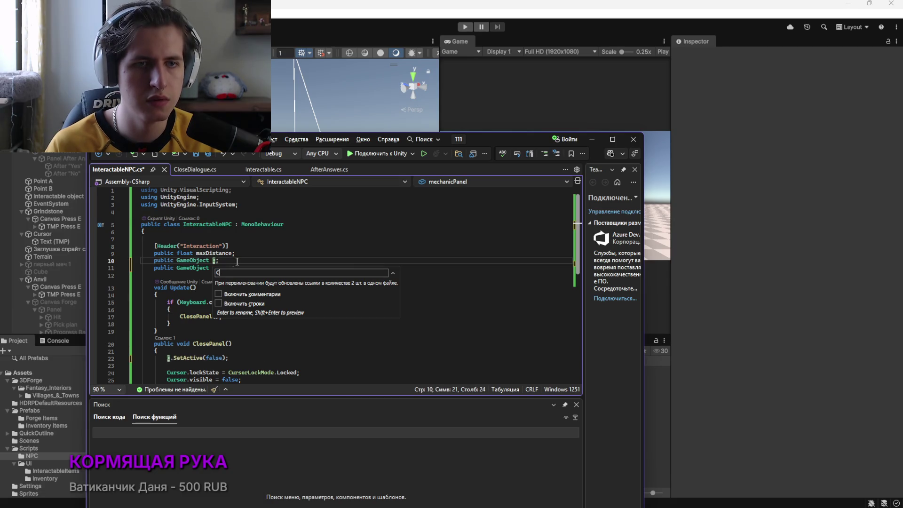
{"action": "type", "text": "andsDialogue"}
{"action": "key", "text": "Return"}
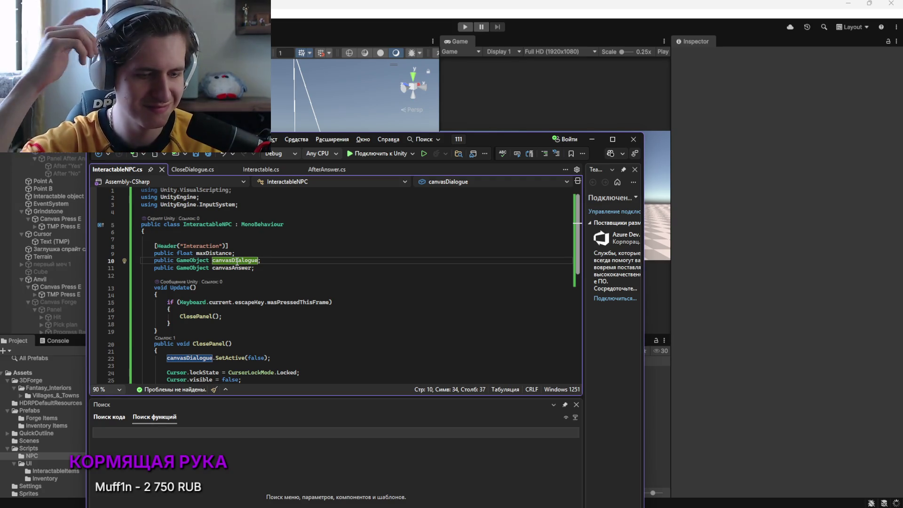
Check the Escape handling in Update, then return to Unity and select npc 1
{"action": "left_click", "coordinate": [357, 304]}
{"action": "scroll", "coordinate": [355, 306], "scroll_direction": "down", "scroll_amount": 2}
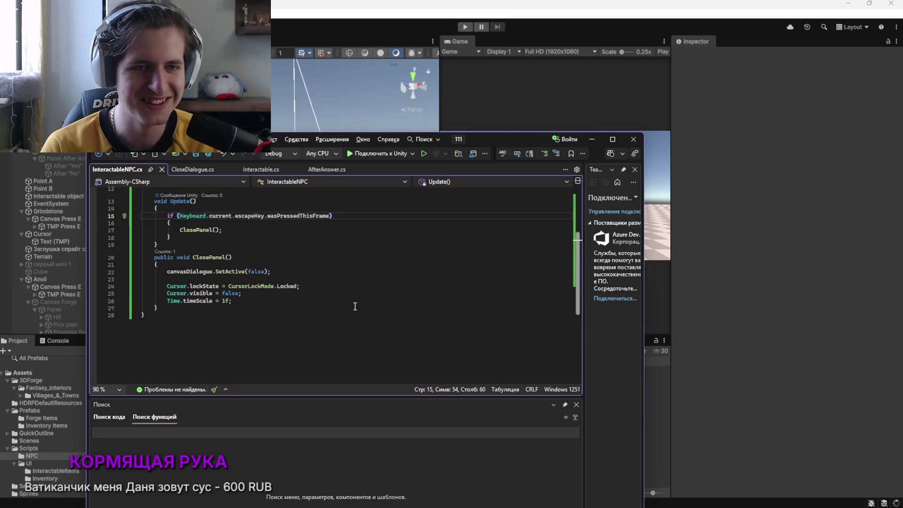
{"action": "scroll", "coordinate": [331, 311], "scroll_direction": "up", "scroll_amount": 1}
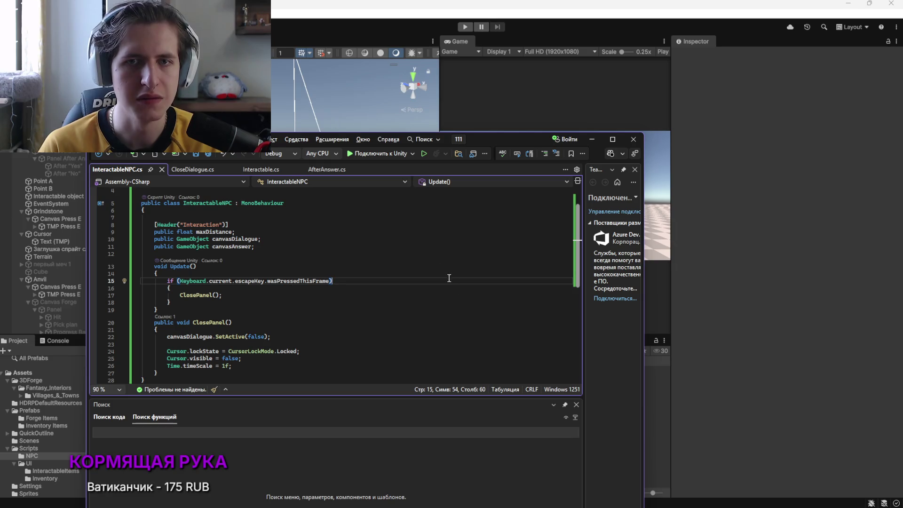
{"action": "left_click", "coordinate": [576, 100]}
{"action": "key", "text": "alt+Tab"}
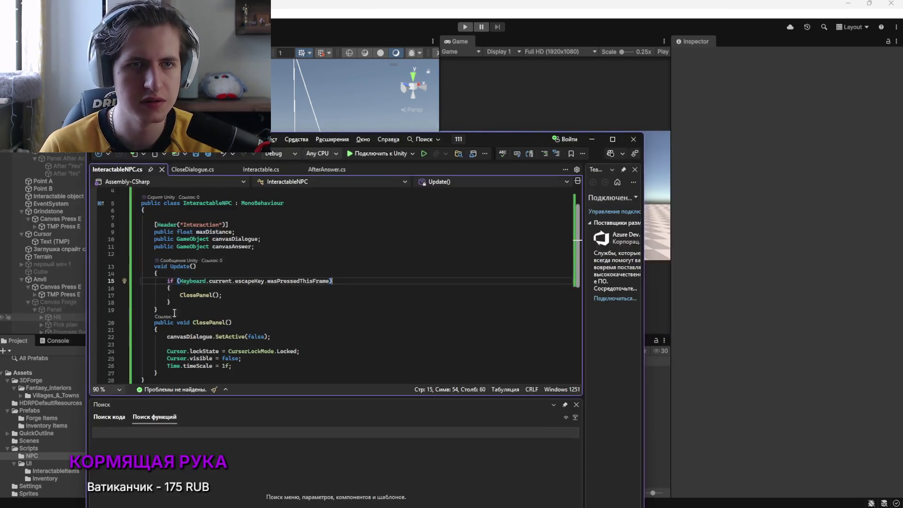
{"action": "left_click", "coordinate": [375, 102]}
{"action": "left_click", "coordinate": [287, 206]}
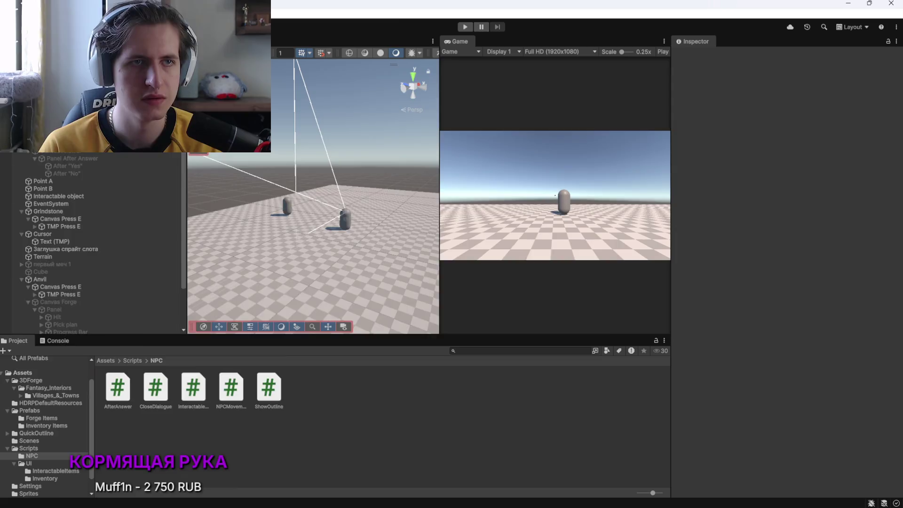
Set Max Distance to 4 on npc 1's Interactable NPC component
{"action": "scroll", "coordinate": [729, 407], "scroll_direction": "down", "scroll_amount": 5}
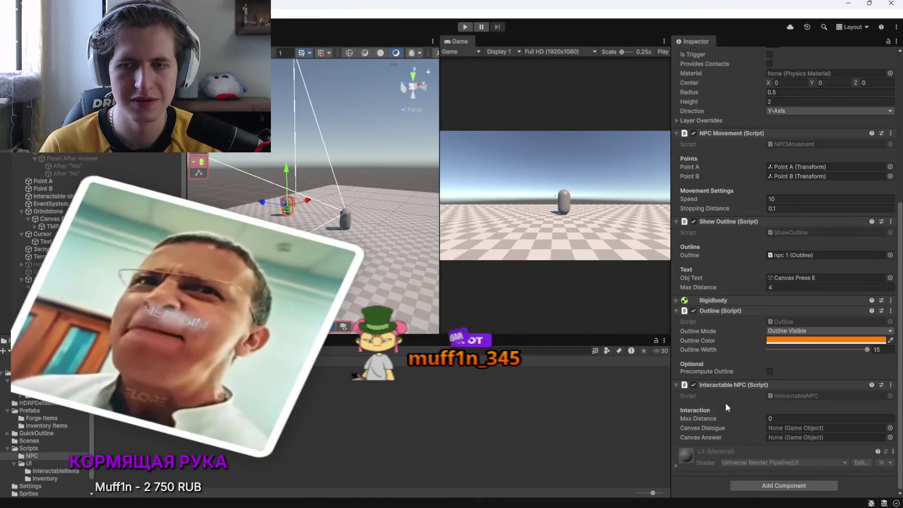
{"action": "key", "text": "alt+Tab"}
{"action": "left_click", "coordinate": [391, 238]}
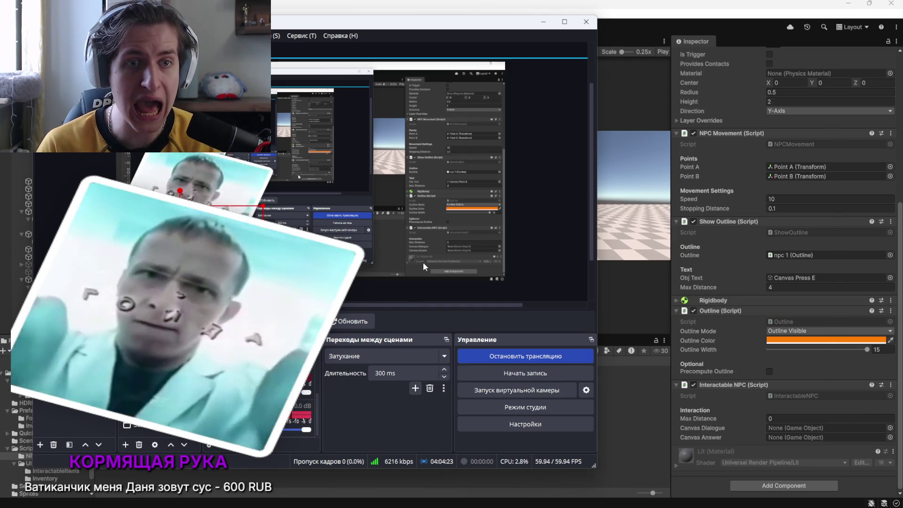
{"action": "key", "text": "alt+Tab"}
{"action": "key", "text": "alt+Tab"}
{"action": "left_click", "coordinate": [372, 264]}
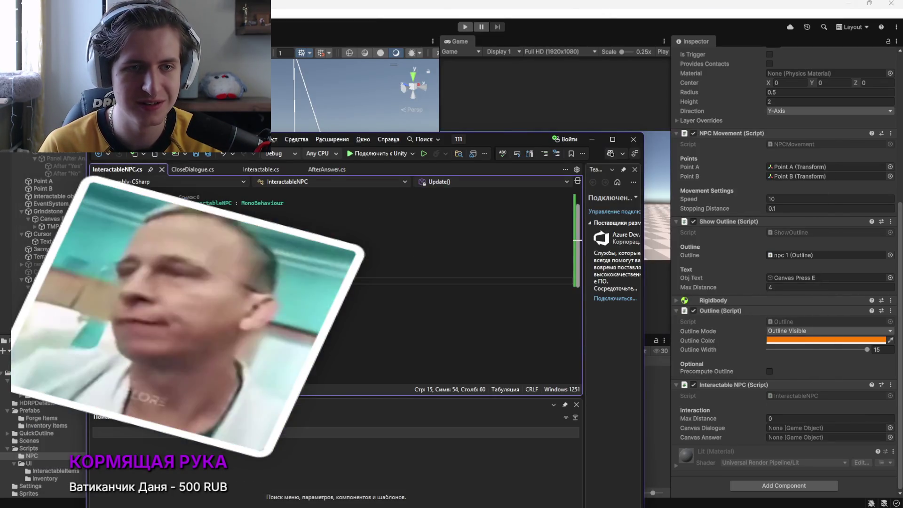
{"action": "left_click", "coordinate": [795, 428]}
{"action": "left_click", "coordinate": [773, 419]}
{"action": "type", "text": "4"}
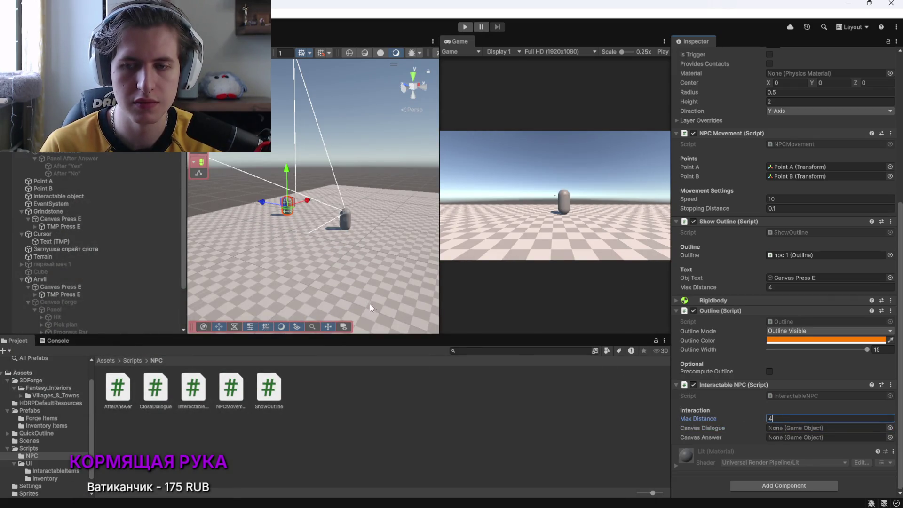
{"action": "key", "text": "alt+Tab"}
{"action": "left_click_drag", "start_coordinate": [234, 232], "coordinate": [221, 233]}
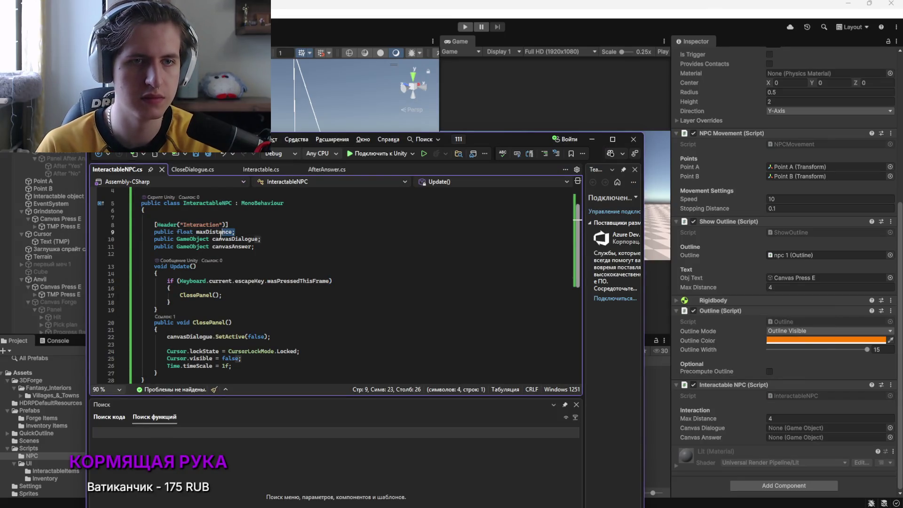
Delete the maxDistance field, leaving only canvasDialogue and canvasAnswer under the Interaction header
{"action": "key", "text": "BackSpace"}
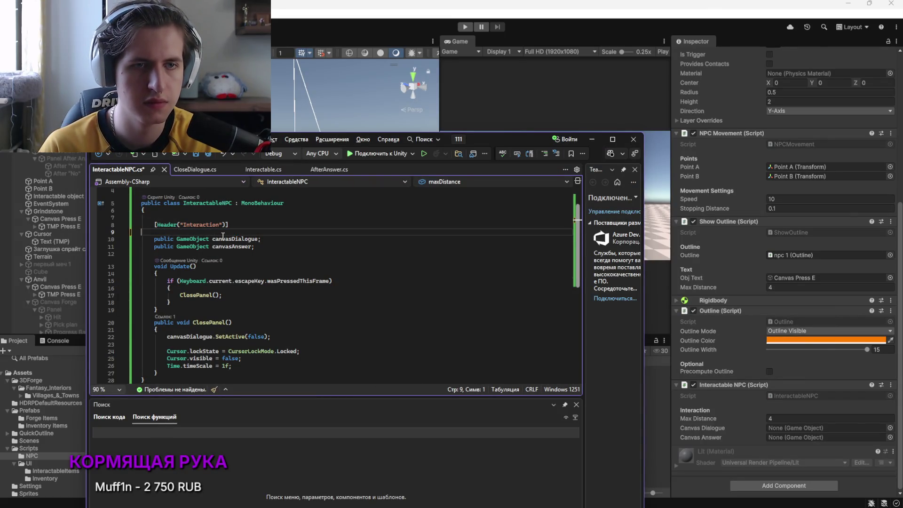
{"action": "left_click", "coordinate": [407, 289]}
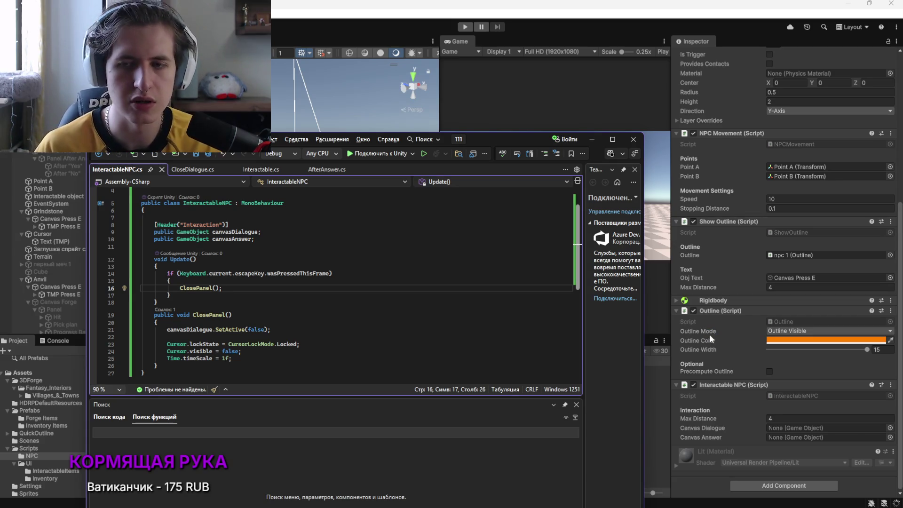
{"action": "scroll", "coordinate": [685, 272], "scroll_direction": "up", "scroll_amount": 5}
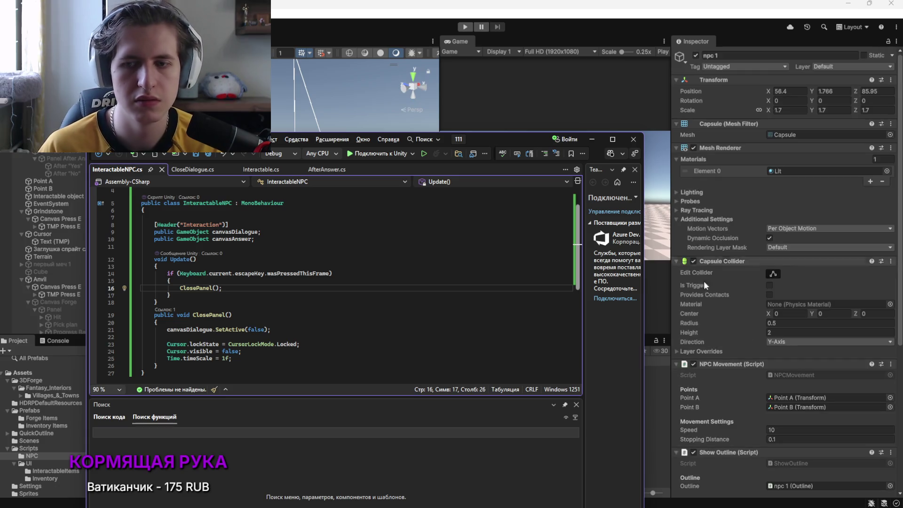
{"action": "scroll", "coordinate": [747, 394], "scroll_direction": "down", "scroll_amount": 5}
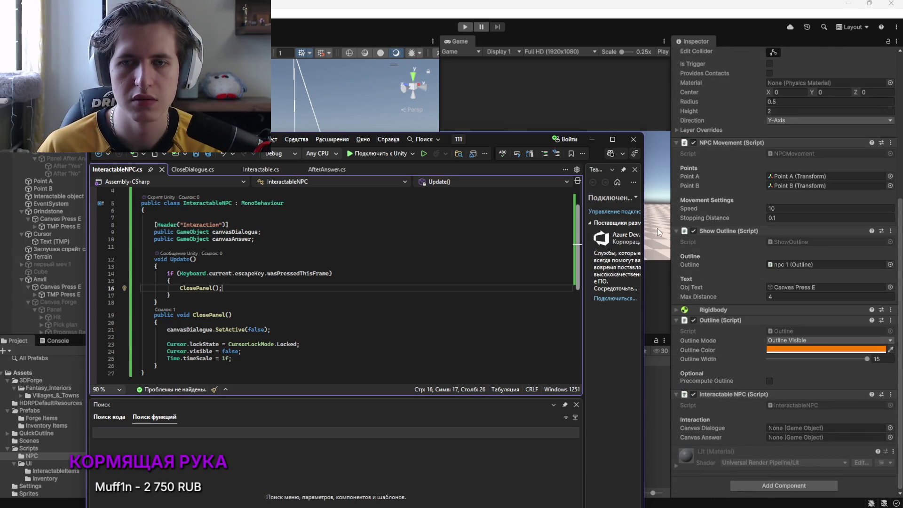
Assign Canvas Dialogue and Canvas Answer from the Hierarchy to npc 1's Interactable NPC fields
{"action": "left_click", "coordinate": [657, 228]}
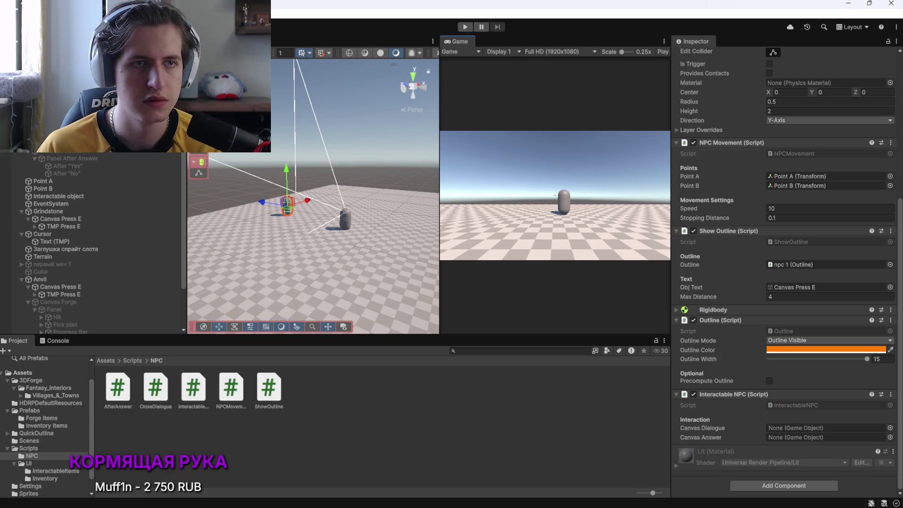
{"action": "left_click_drag", "start_coordinate": [715, 389], "coordinate": [809, 428]}
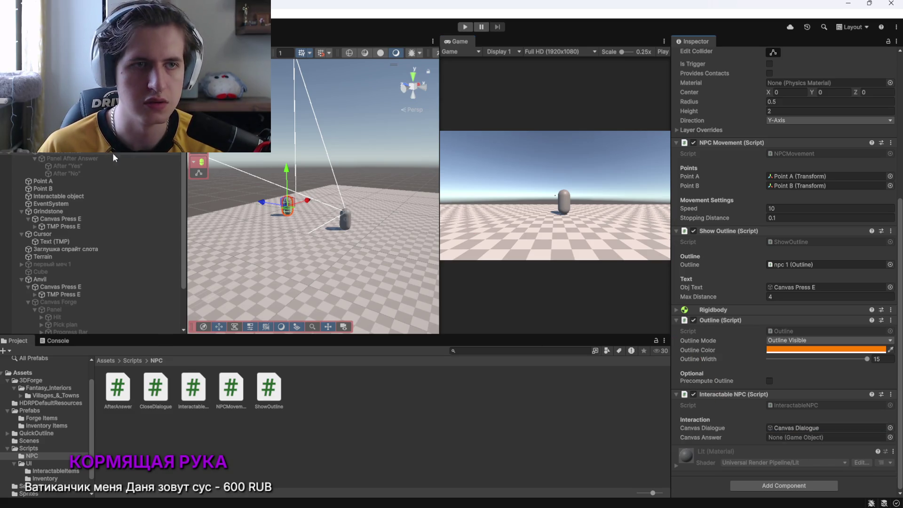
{"action": "mouse_move", "coordinate": [80, 154]}
{"action": "left_mouse_down"}
{"action": "mouse_move", "coordinate": [809, 426]}
{"action": "mouse_move", "coordinate": [819, 438]}
{"action": "left_mouse_up"}
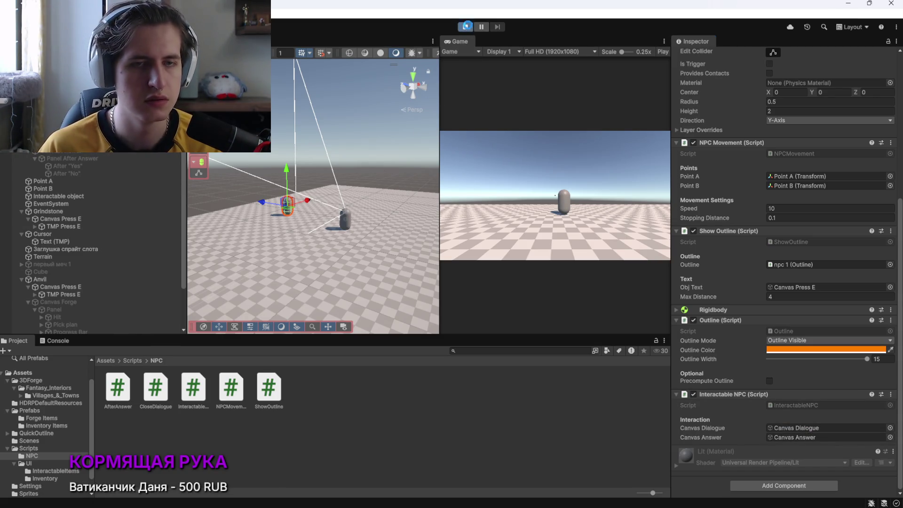
Enter Play mode and inspect the first missing-script warning in the Console
{"action": "key", "text": "ctrl+p"}
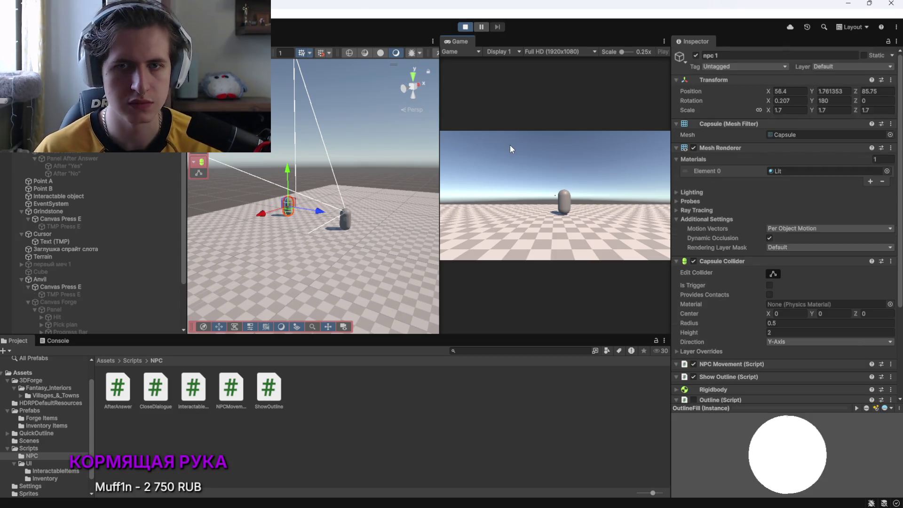
{"action": "left_click", "coordinate": [533, 159]}
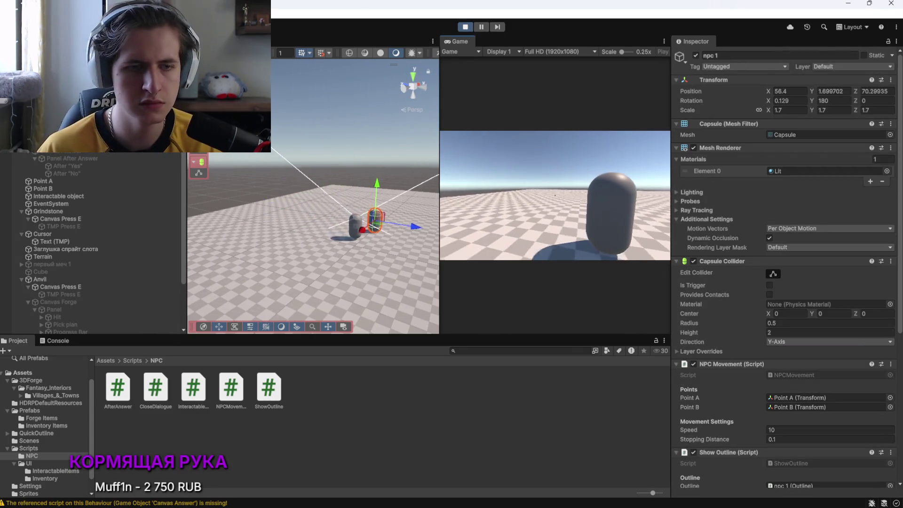
{"action": "left_click", "coordinate": [56, 341]}
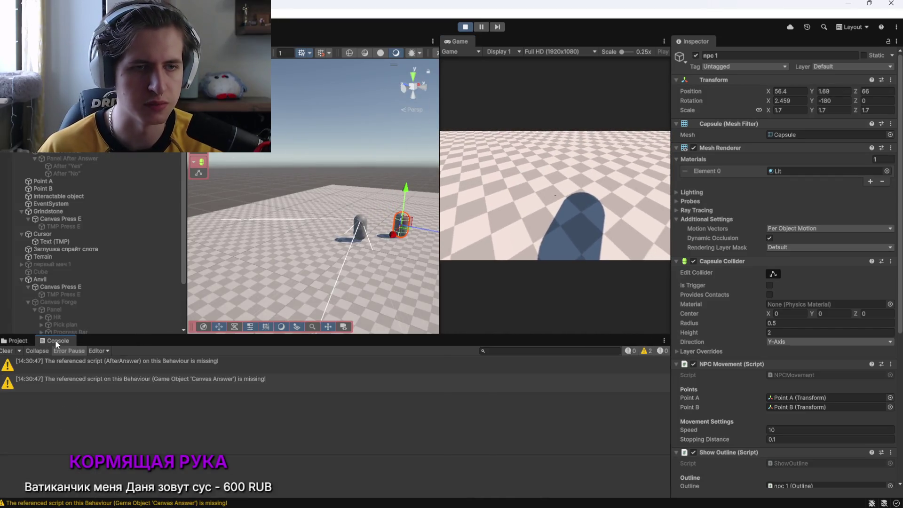
{"action": "left_click", "coordinate": [113, 364]}
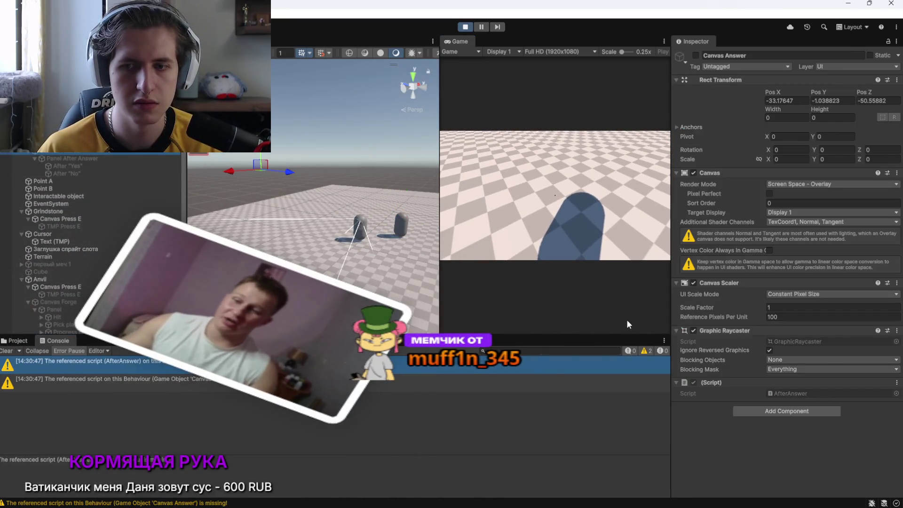
{"action": "key", "text": "alt+Tab"}
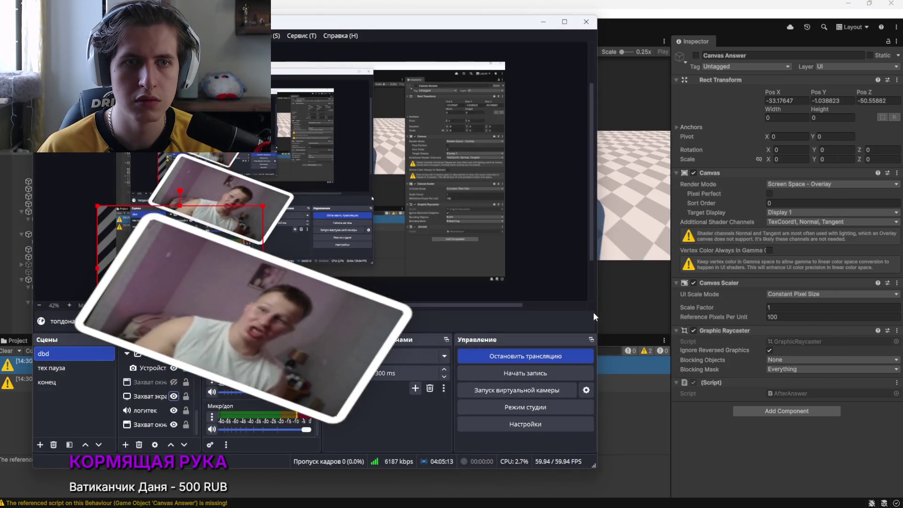
Inspect the second missing-script warning and stop Play mode
{"action": "key", "text": "alt+Tab"}
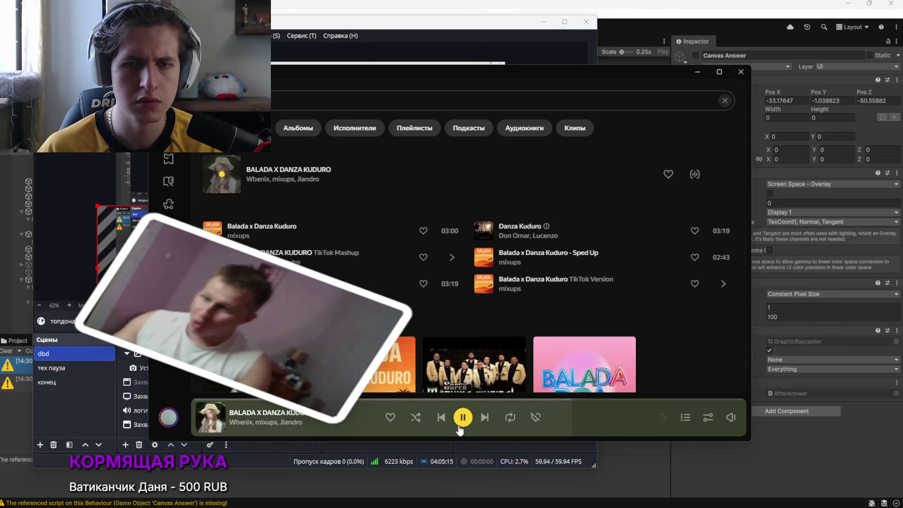
{"action": "key", "text": "alt+Tab"}
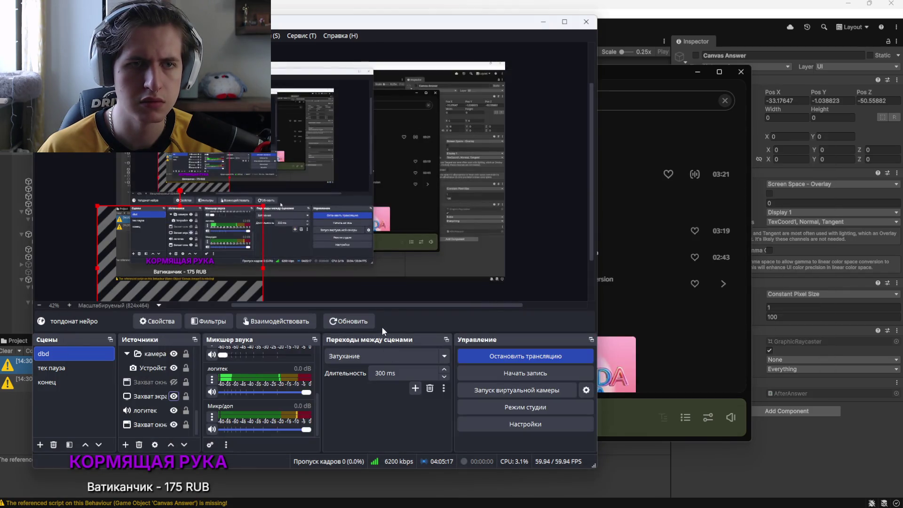
{"action": "key", "text": "alt+Tab"}
{"action": "left_click", "coordinate": [754, 356]}
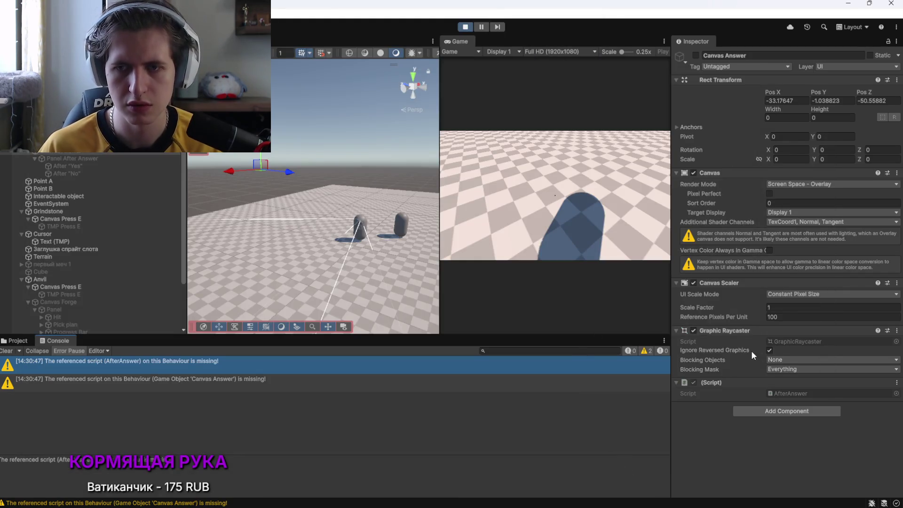
{"action": "left_click", "coordinate": [240, 385]}
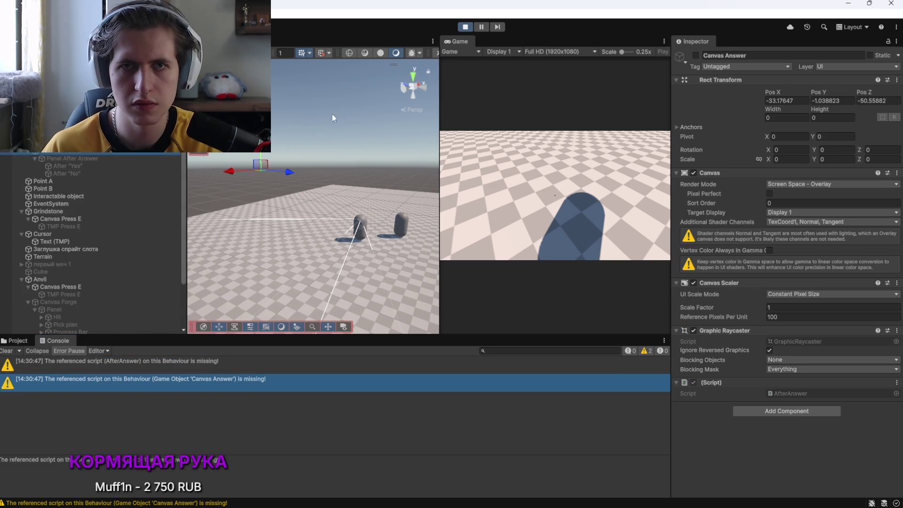
{"action": "left_click", "coordinate": [463, 29]}
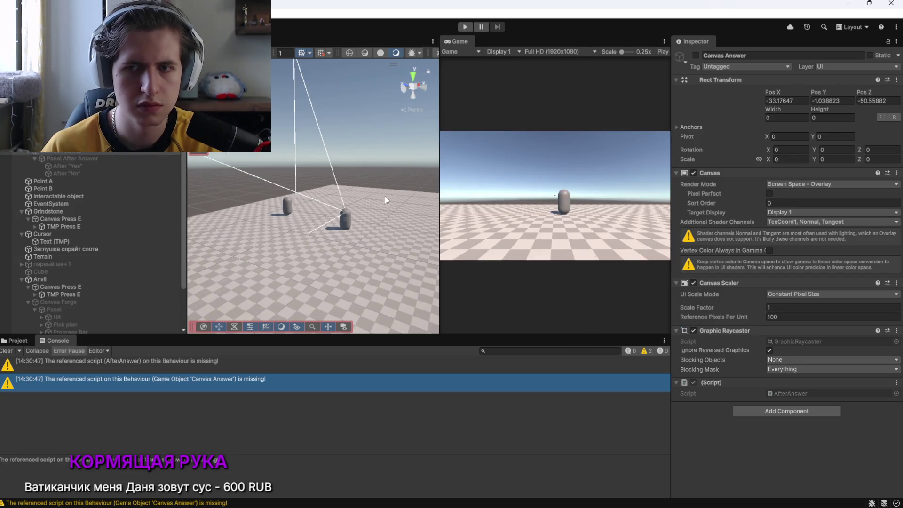
Remove Canvas Answer's missing AfterAnswer script component, undo the removal, and replay the scene
{"action": "left_click", "coordinate": [896, 383]}
{"action": "left_click", "coordinate": [825, 407]}
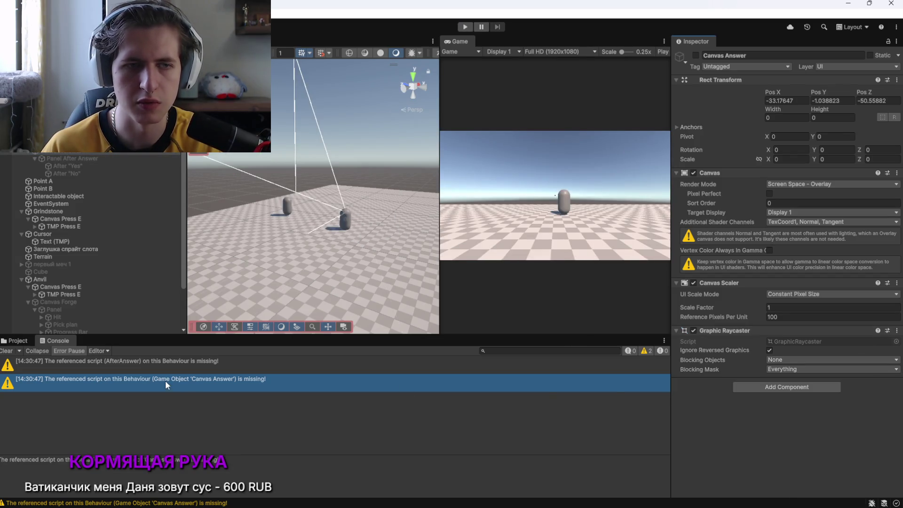
{"action": "key", "text": "ctrl+z"}
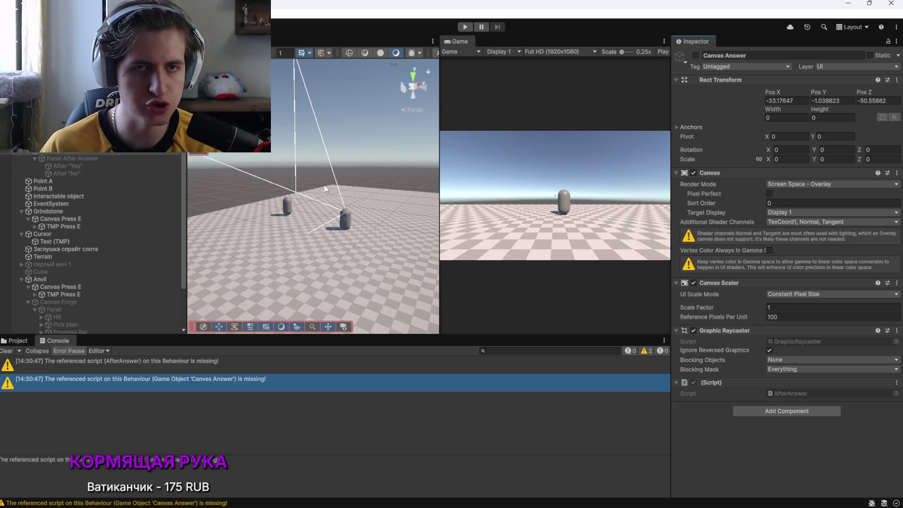
{"action": "left_click", "coordinate": [269, 194]}
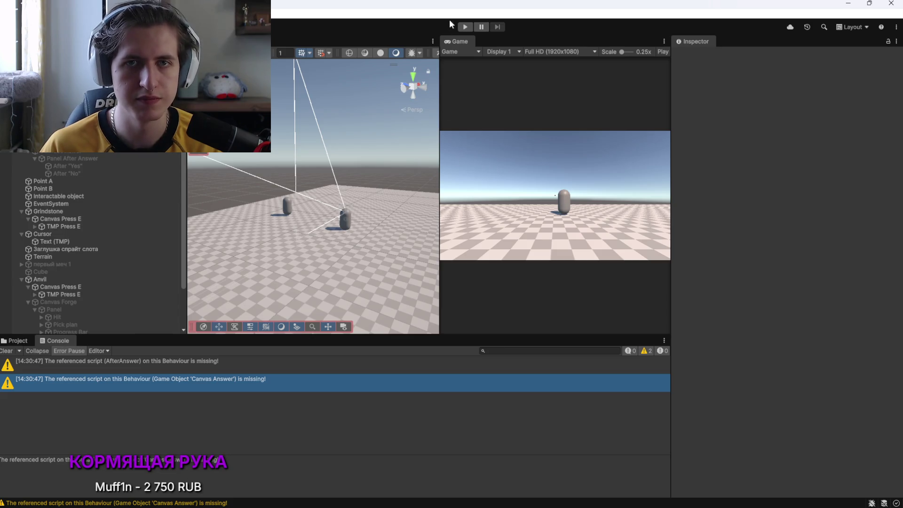
{"action": "left_click", "coordinate": [465, 27]}
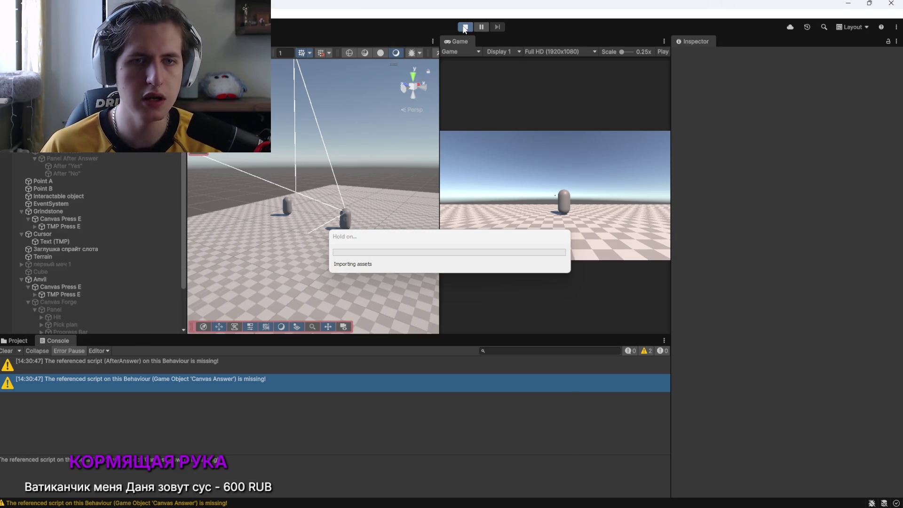
Walk the player toward the NPC in Play mode to see its orange outline and Нажмите "E" prompt, then stop
{"action": "left_click", "coordinate": [513, 168]}
{"action": "key", "text": "w"}
{"action": "key", "text": "w"}
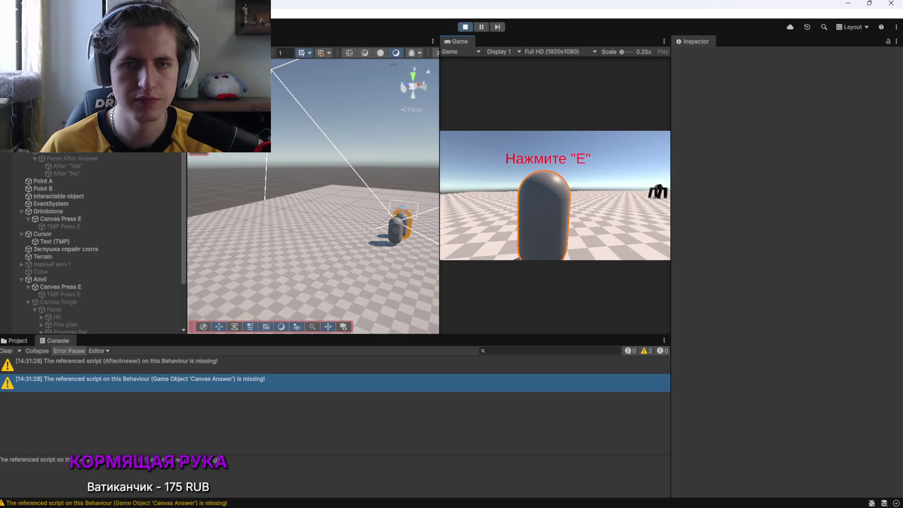
{"action": "key", "text": "Escape"}
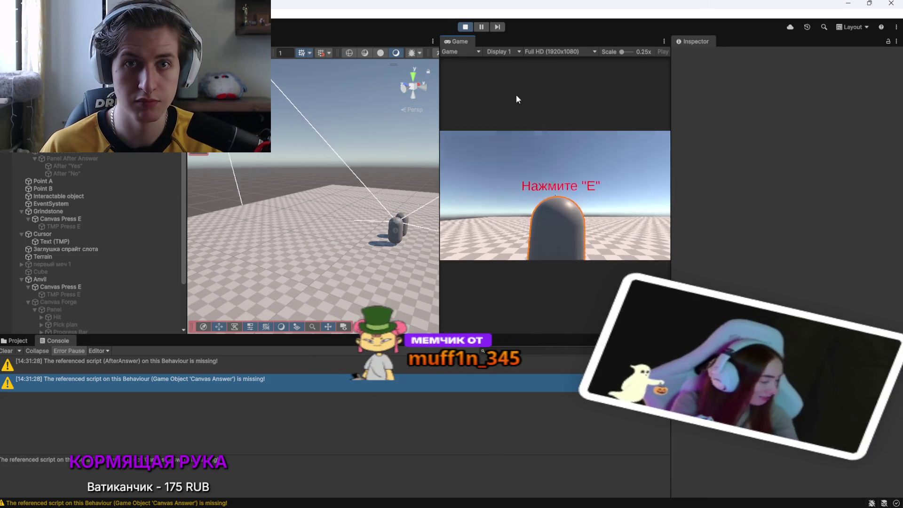
{"action": "left_click", "coordinate": [461, 27]}
{"action": "key", "text": "alt+Tab"}
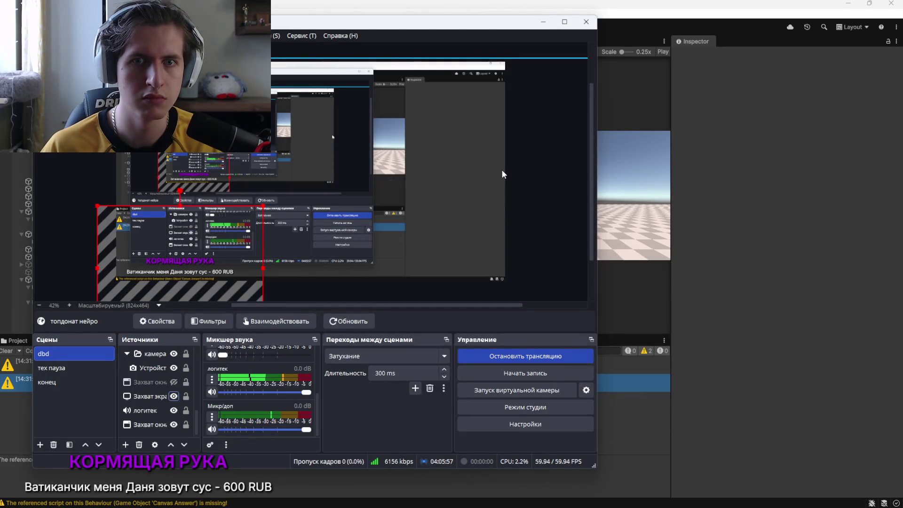
{"action": "key", "text": "alt+Tab"}
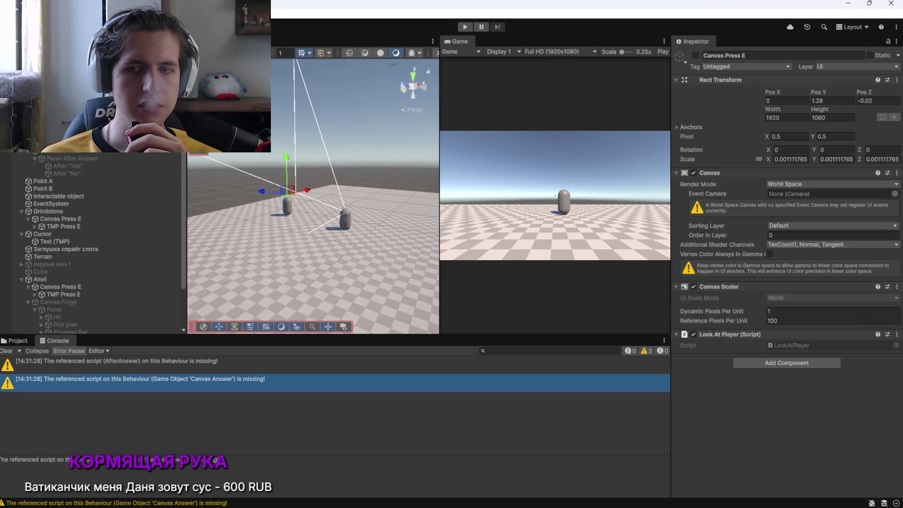
Select npc 1 and check its Interactable NPC component links Canvas Dialogue and Canvas Answer
{"action": "left_click", "coordinate": [287, 206]}
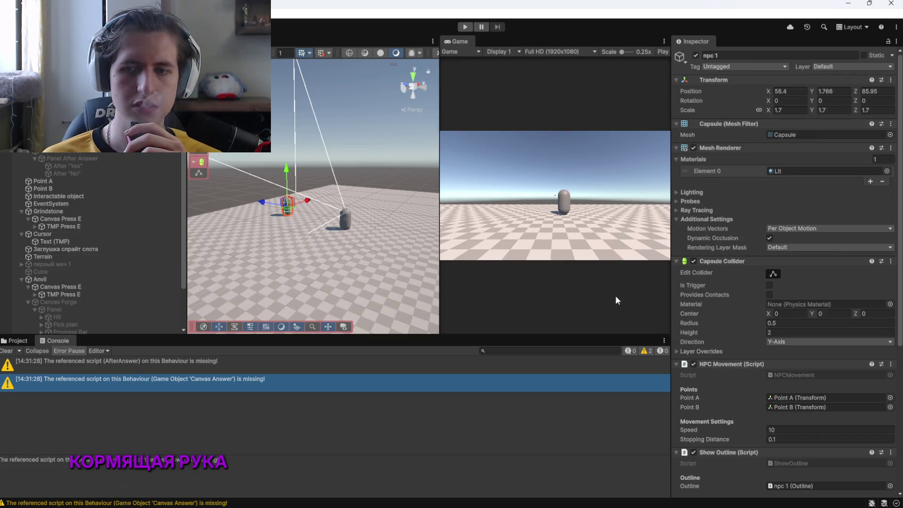
{"action": "scroll", "coordinate": [707, 355], "scroll_direction": "down", "scroll_amount": 5}
{"action": "scroll", "coordinate": [708, 354], "scroll_direction": "down", "scroll_amount": 6}
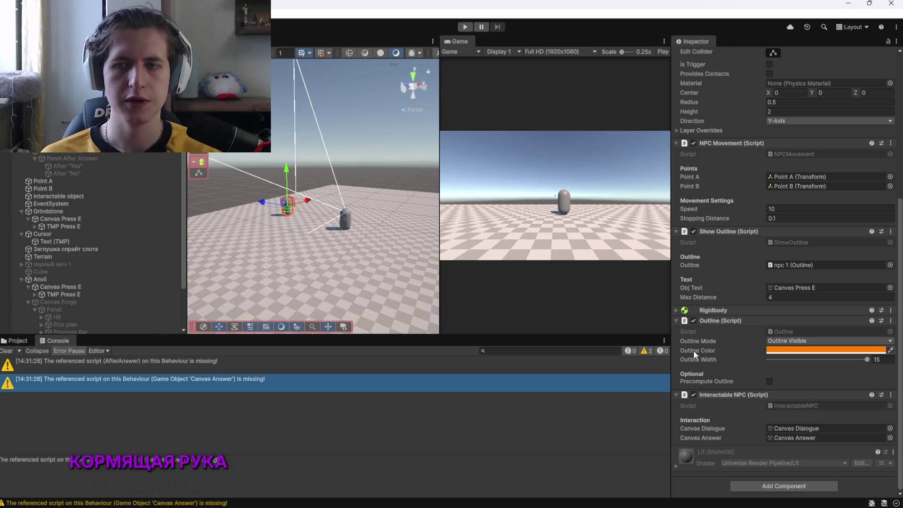
{"action": "key", "text": "alt+Tab"}
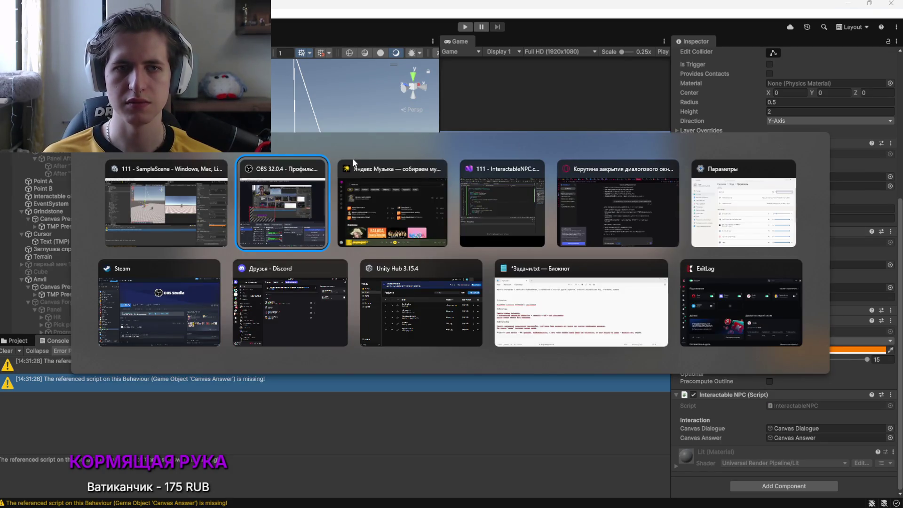
Copy the CheckLook and OpenPanel methods from Interactable.cs into InteractableNPC.cs
{"action": "key", "text": "Tab"}
{"action": "key", "text": "Tab"}
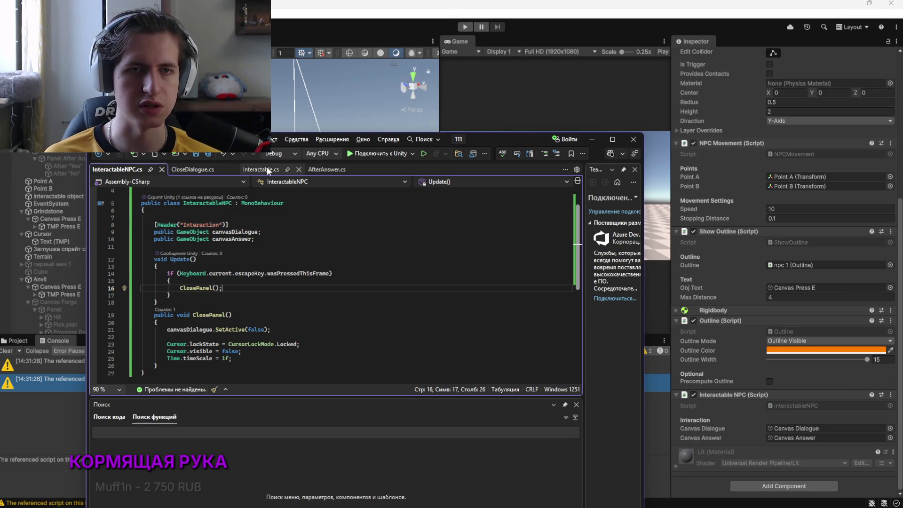
{"action": "left_click", "coordinate": [261, 170]}
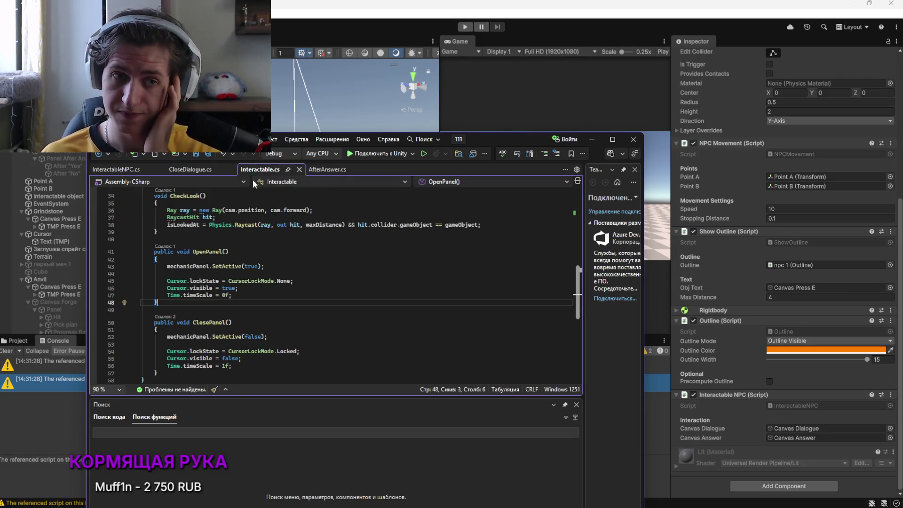
{"action": "scroll", "coordinate": [174, 177], "scroll_direction": "up", "scroll_amount": 1}
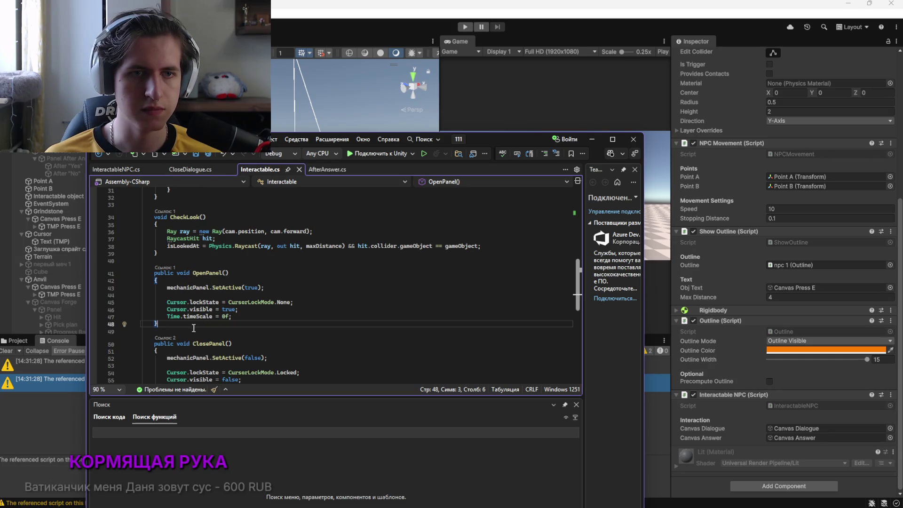
{"action": "mouse_move", "coordinate": [194, 328]}
{"action": "left_mouse_down"}
{"action": "mouse_move", "coordinate": [146, 272]}
{"action": "mouse_move", "coordinate": [145, 220]}
{"action": "left_mouse_up"}
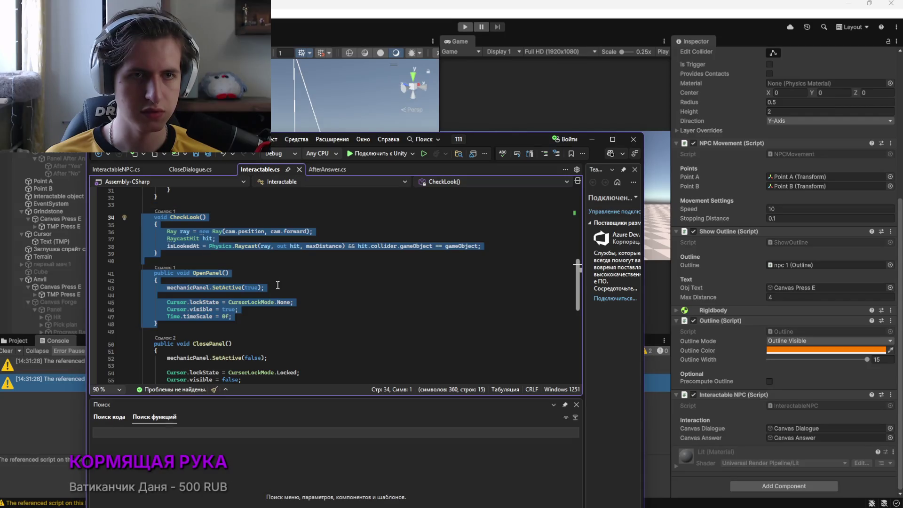
{"action": "left_click", "coordinate": [123, 171]}
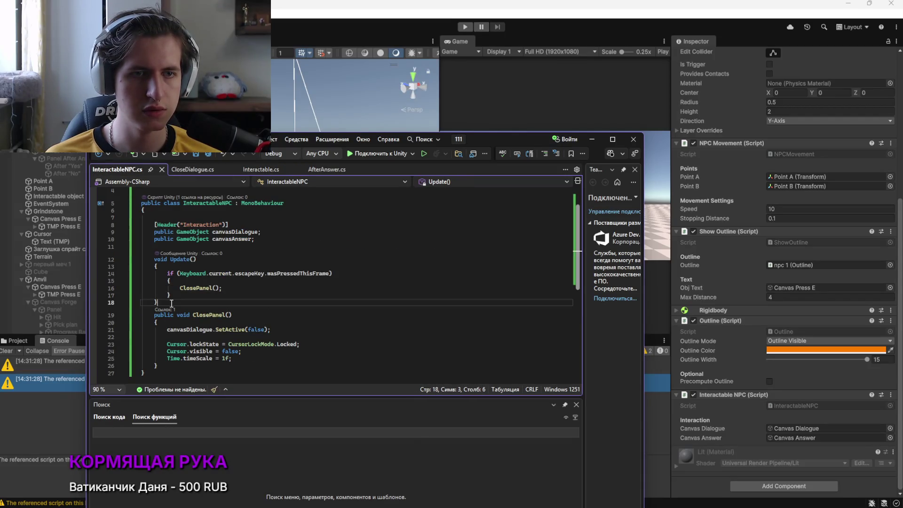
{"action": "key", "text": "ctrl+v"}
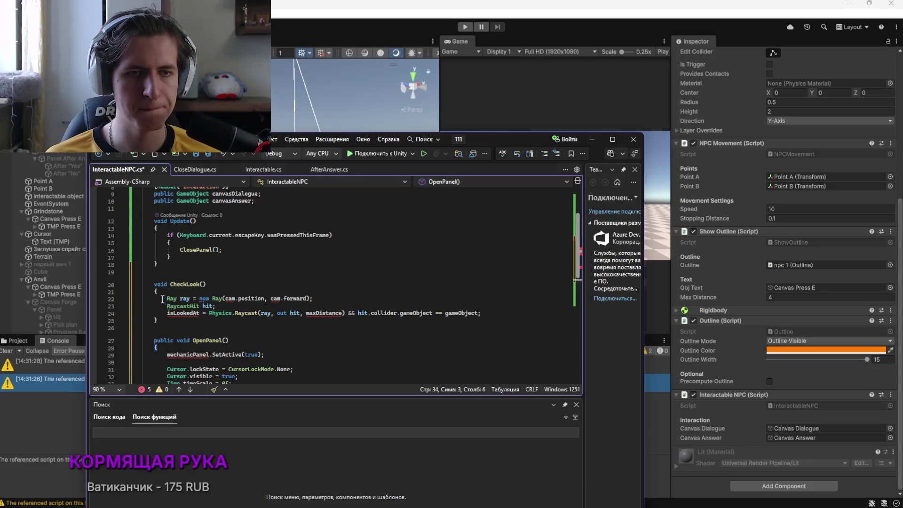
{"action": "scroll", "coordinate": [160, 286], "scroll_direction": "up", "scroll_amount": 3}
Add the public float maxDistance field from Interactable.cs below canvasAnswer in InteractableNPC.cs
{"action": "left_click", "coordinate": [263, 169]}
{"action": "scroll", "coordinate": [221, 280], "scroll_direction": "up", "scroll_amount": 6}
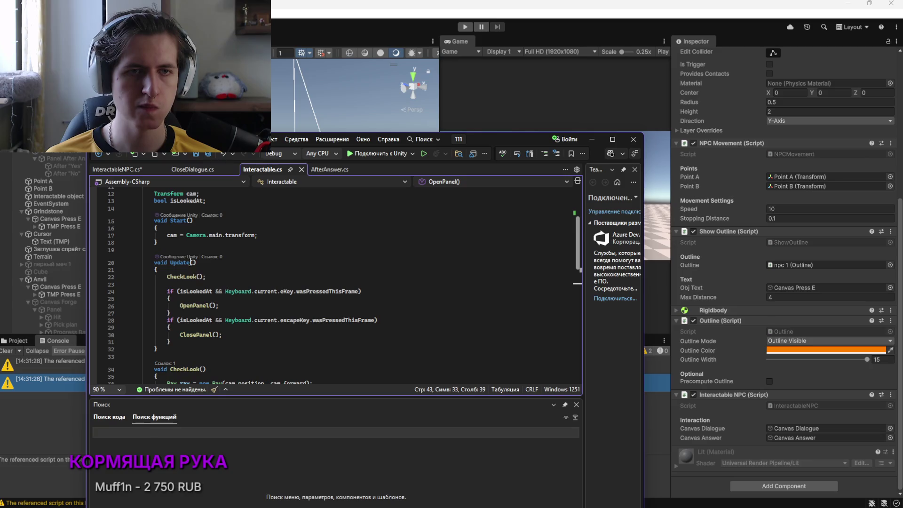
{"action": "scroll", "coordinate": [191, 263], "scroll_direction": "up", "scroll_amount": 2}
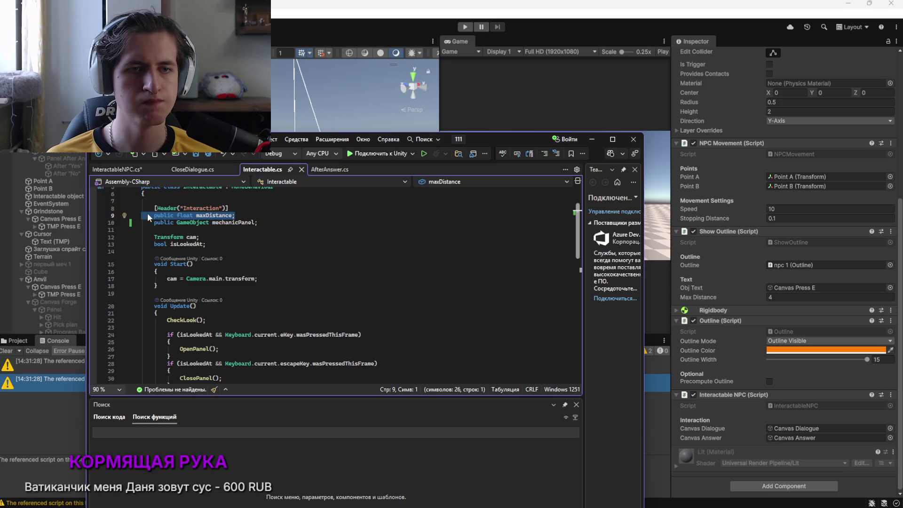
{"action": "left_click", "coordinate": [126, 170]}
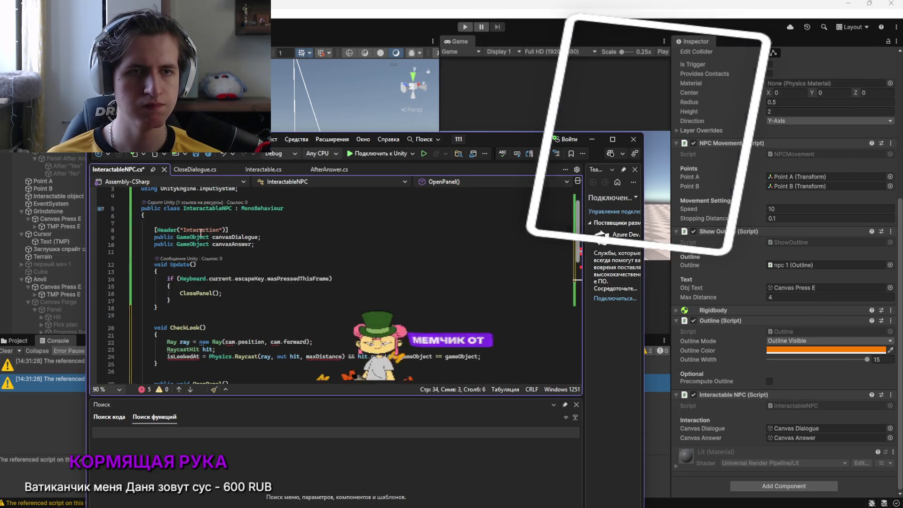
{"action": "left_click", "coordinate": [263, 243]}
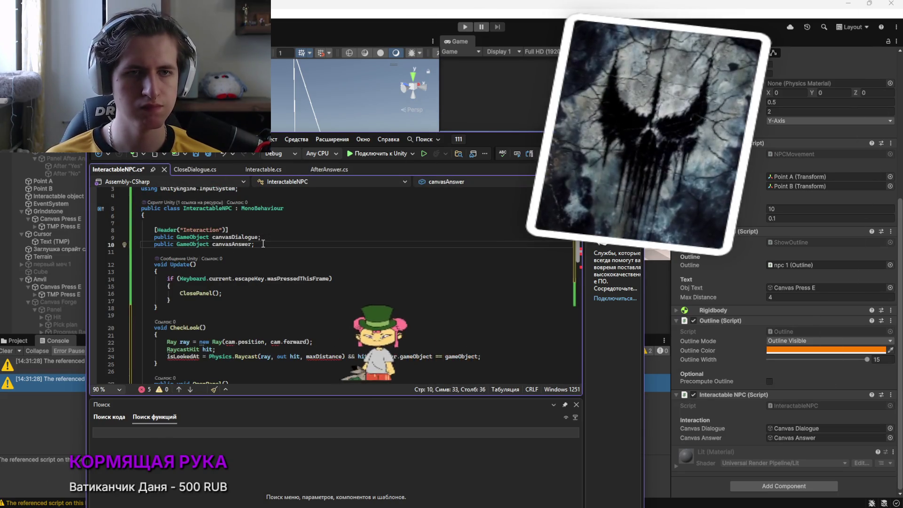
{"action": "key", "text": "Return"}
{"action": "type", "text": "public float maxDistance;"}
Copy the Transform cam declaration and the Start() method from Interactable.cs
{"action": "key", "text": "alt+Tab"}
{"action": "key", "text": "alt+Tab"}
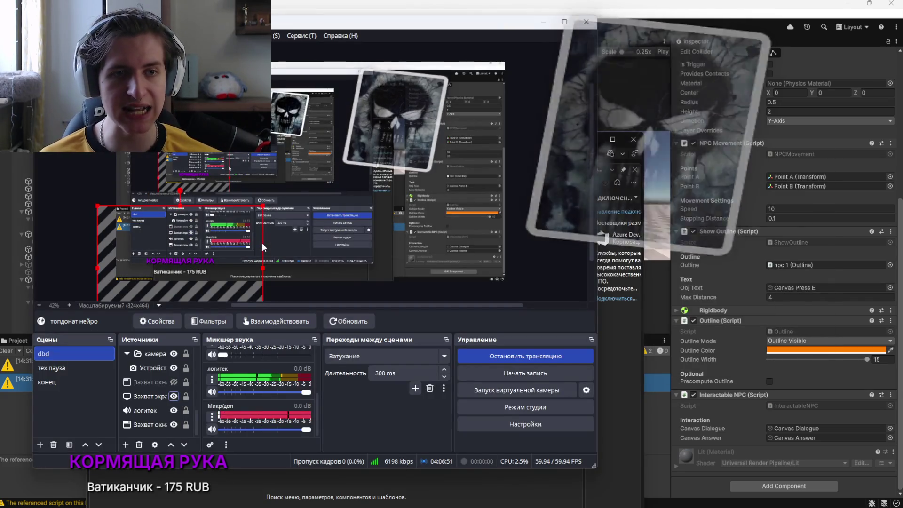
{"action": "key", "text": "alt+Tab"}
{"action": "left_click", "coordinate": [279, 170]}
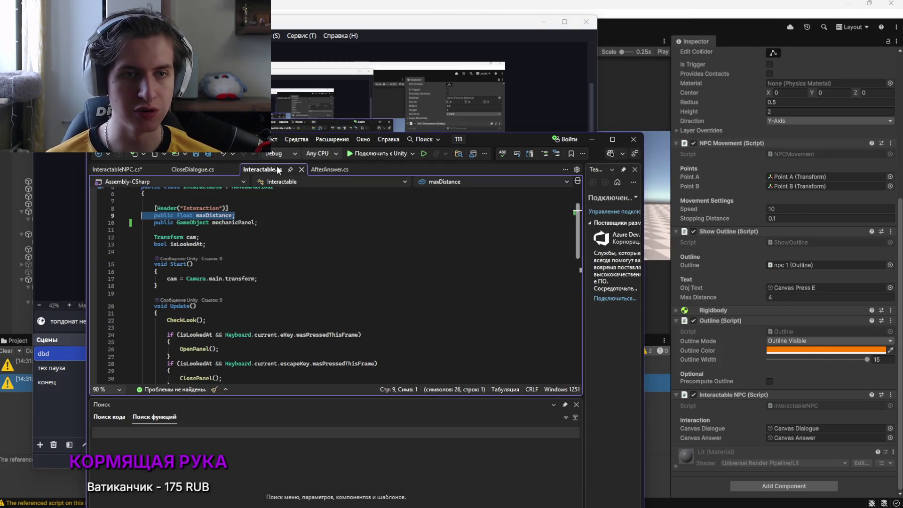
{"action": "left_click", "coordinate": [117, 170]}
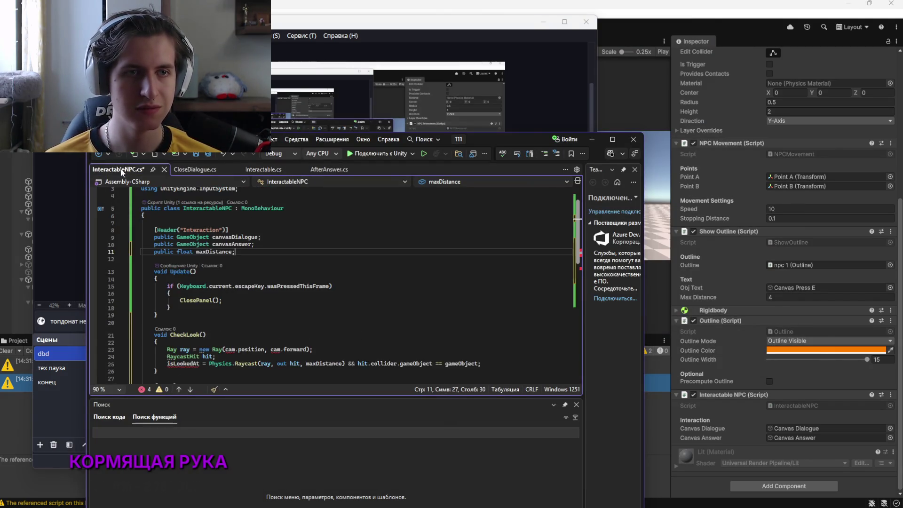
{"action": "left_click", "coordinate": [287, 174]}
{"action": "left_click_drag", "start_coordinate": [199, 238], "coordinate": [171, 233]}
{"action": "mouse_move", "coordinate": [257, 278]}
{"action": "left_mouse_down"}
{"action": "mouse_move", "coordinate": [166, 275]}
{"action": "mouse_move", "coordinate": [146, 258]}
{"action": "left_mouse_up"}
{"action": "key", "text": "ctrl+c"}
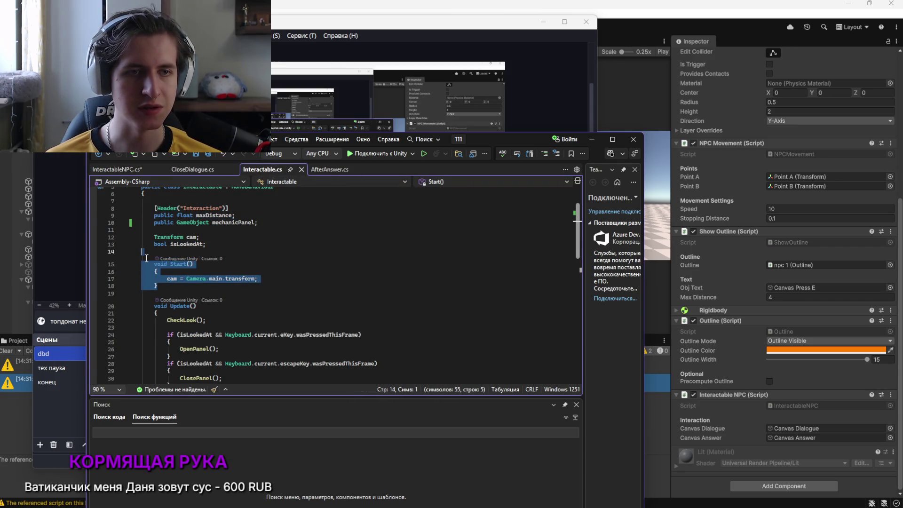
Paste the cam-setting Start() method into InteractableNPC.cs on line 12
{"action": "left_click", "coordinate": [159, 285]}
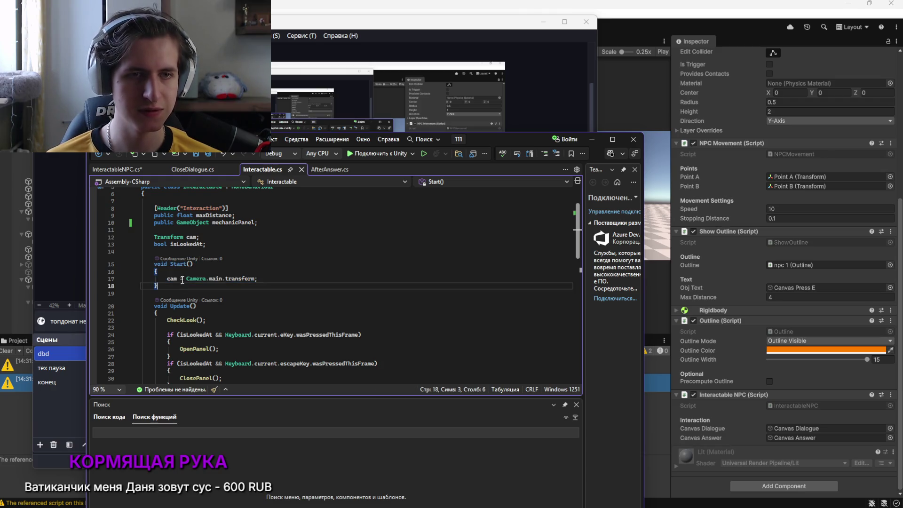
{"action": "left_click", "coordinate": [118, 169]}
{"action": "left_click", "coordinate": [240, 258]}
{"action": "key", "text": "ctrl+v"}
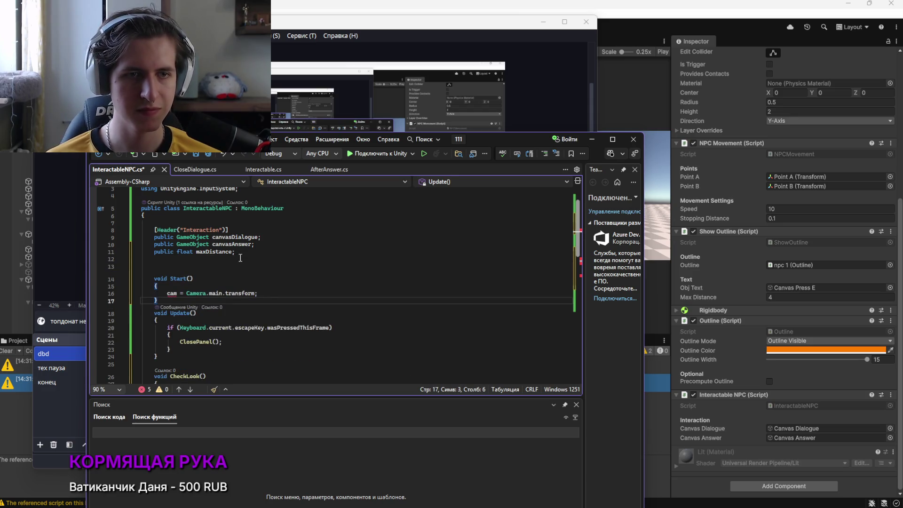
Add a 'Transform cam;' field below maxDistance in InteractableNPC.cs
{"action": "left_click", "coordinate": [250, 252]}
{"action": "key", "text": "Delete"}
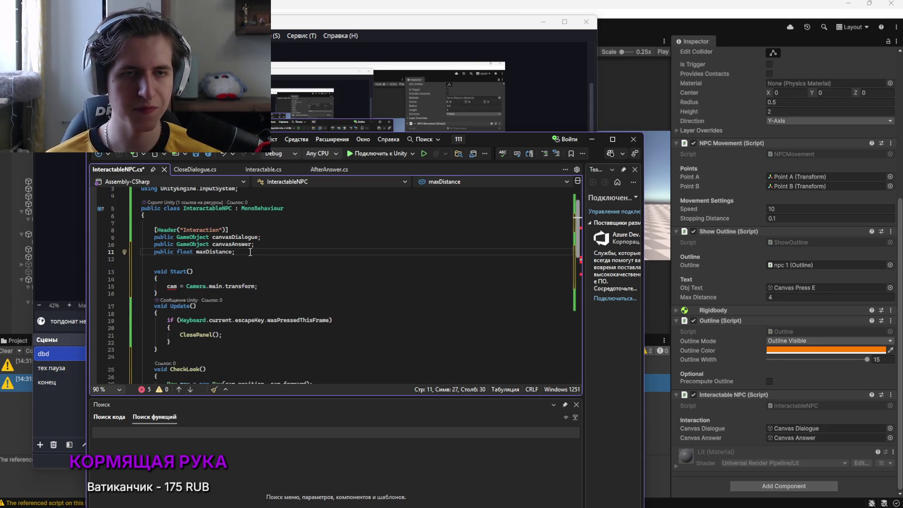
{"action": "key", "text": "Return"}
{"action": "key", "text": "Return"}
{"action": "type", "text": "Tra"}
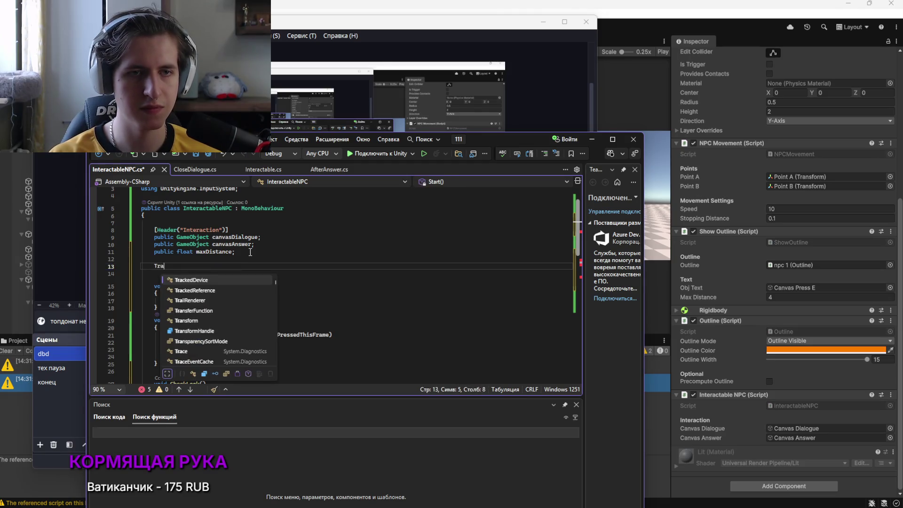
{"action": "type", "text": "nsform cam"}
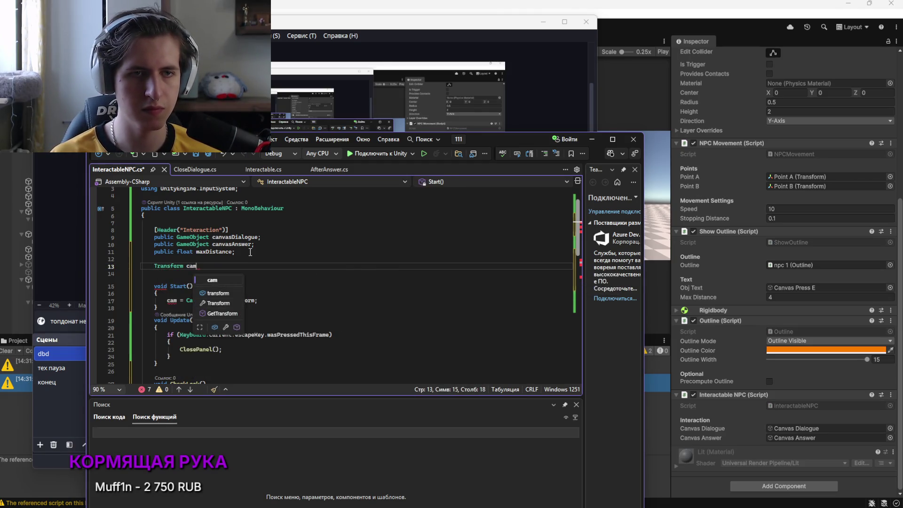
{"action": "type", "text": ";"}
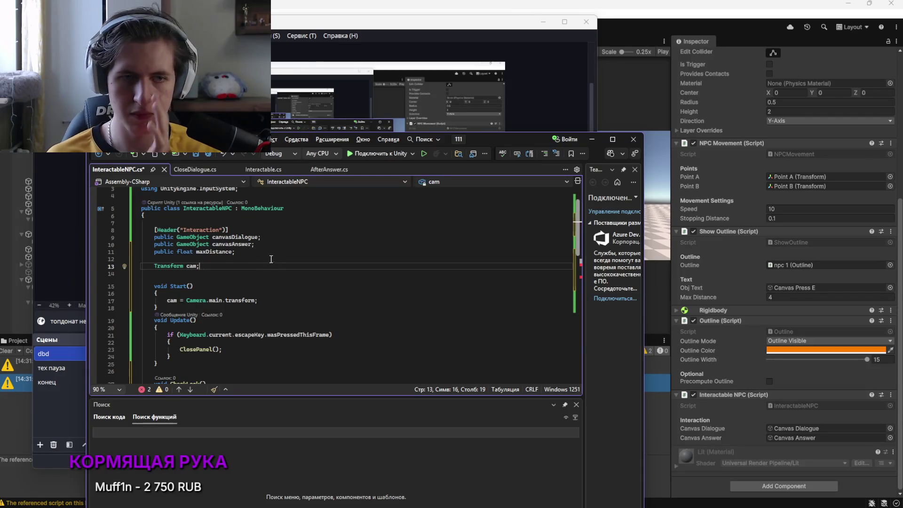
{"action": "scroll", "coordinate": [259, 256], "scroll_direction": "down", "scroll_amount": 2}
{"action": "scroll", "coordinate": [269, 262], "scroll_direction": "up", "scroll_amount": 3}
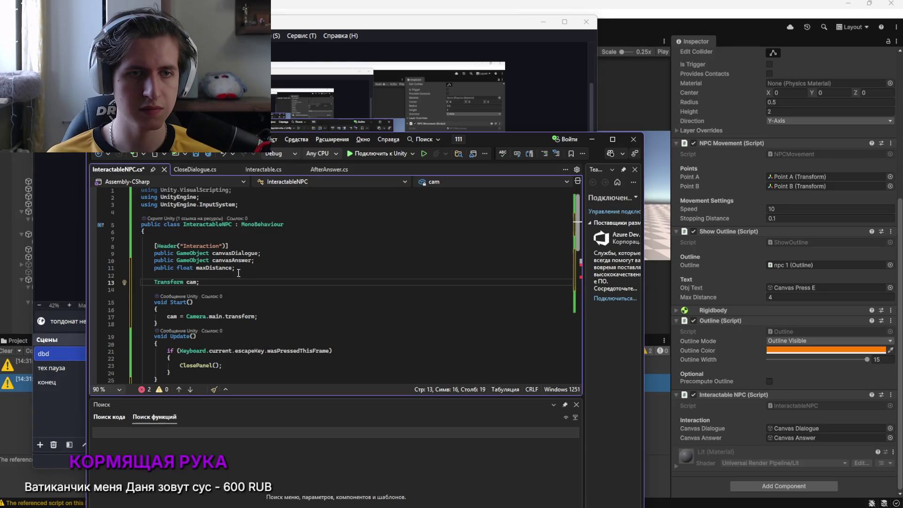
{"action": "left_click", "coordinate": [238, 276]}
{"action": "key", "text": "Return"}
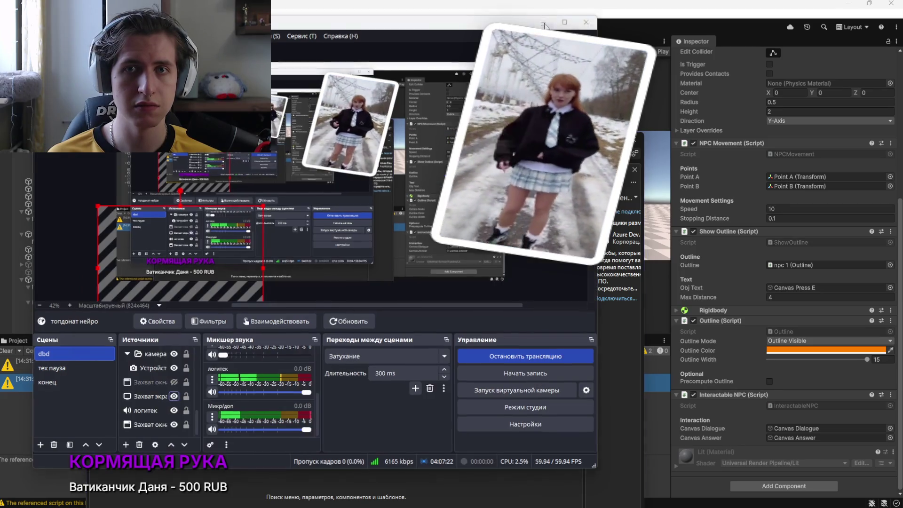
{"action": "left_click", "coordinate": [195, 279]}
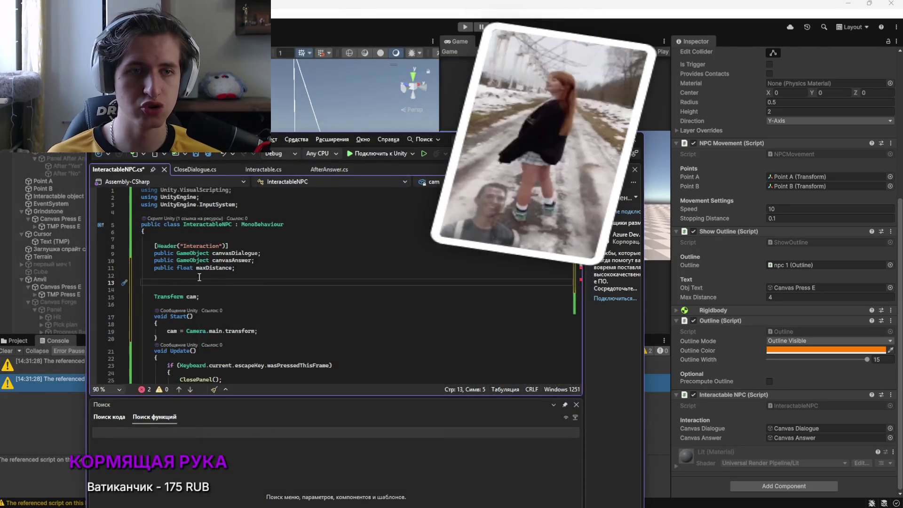
Add a 'bool isLooketAt;' field after comparing with the fields in Interactable.cs
{"action": "left_click", "coordinate": [261, 170]}
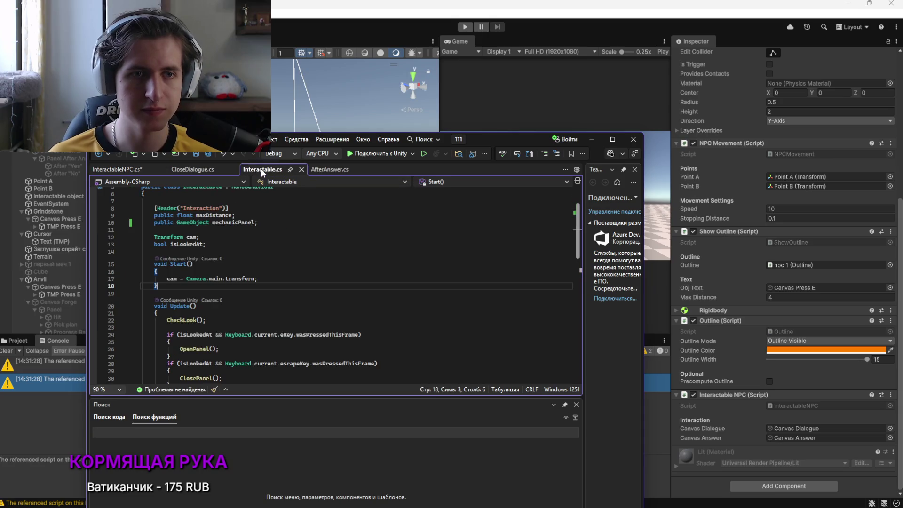
{"action": "left_click", "coordinate": [124, 171]}
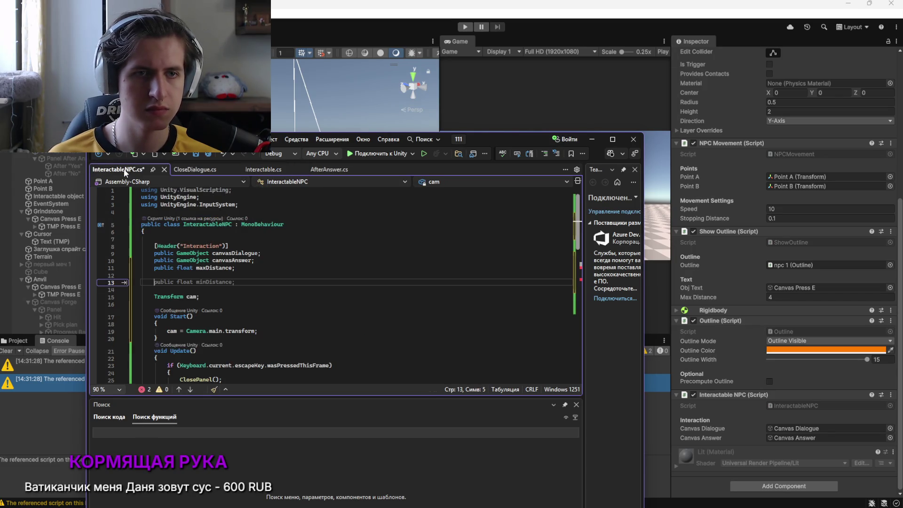
{"action": "type", "text": "b"}
{"action": "key", "text": "BackSpace"}
{"action": "key", "text": "BackSpace"}
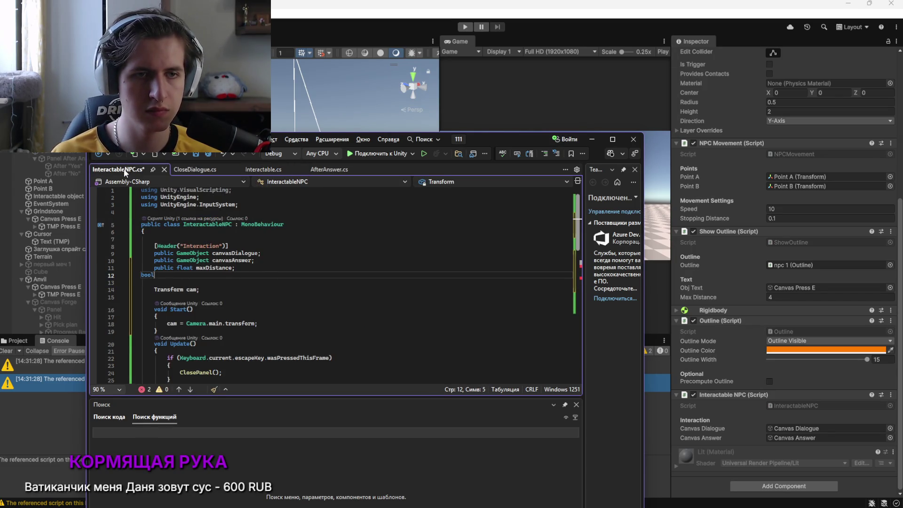
{"action": "key", "text": "Return"}
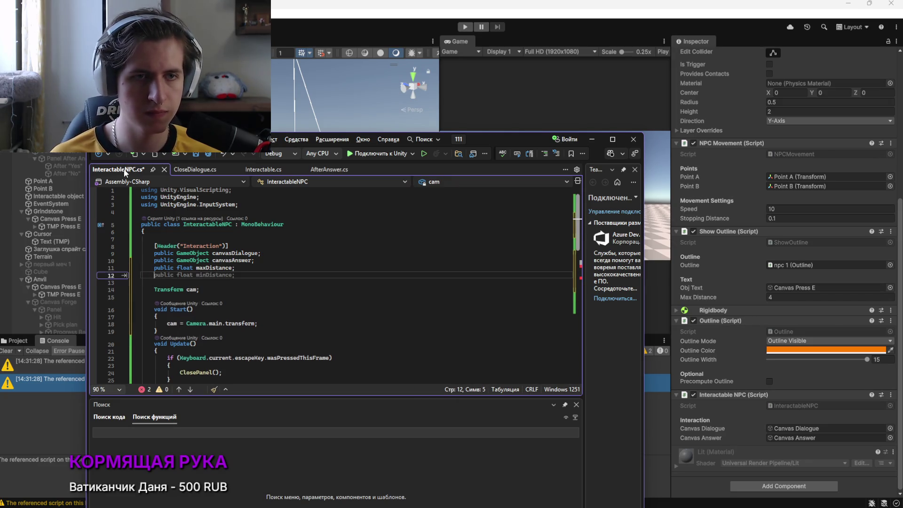
{"action": "type", "text": "bool"}
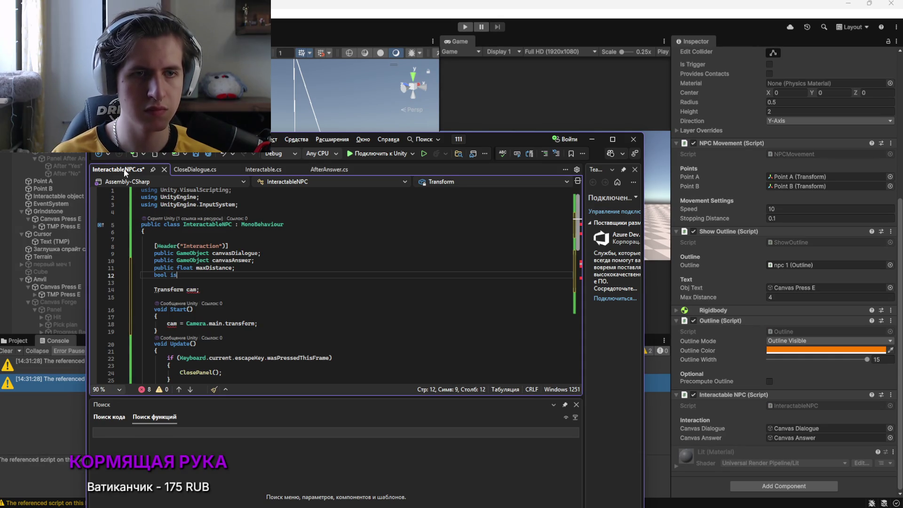
{"action": "type", "text": "isLo"}
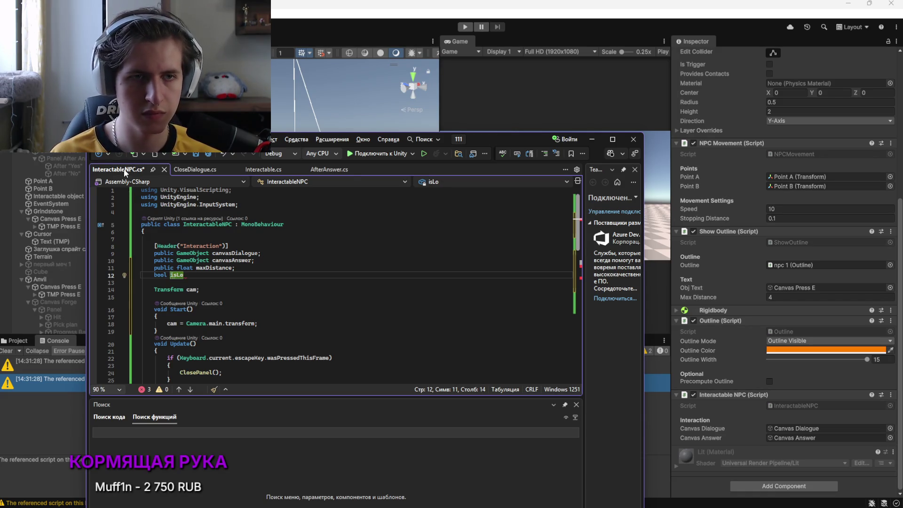
{"action": "scroll", "coordinate": [253, 279], "scroll_direction": "down", "scroll_amount": 4}
{"action": "scroll", "coordinate": [253, 279], "scroll_direction": "up", "scroll_amount": 2}
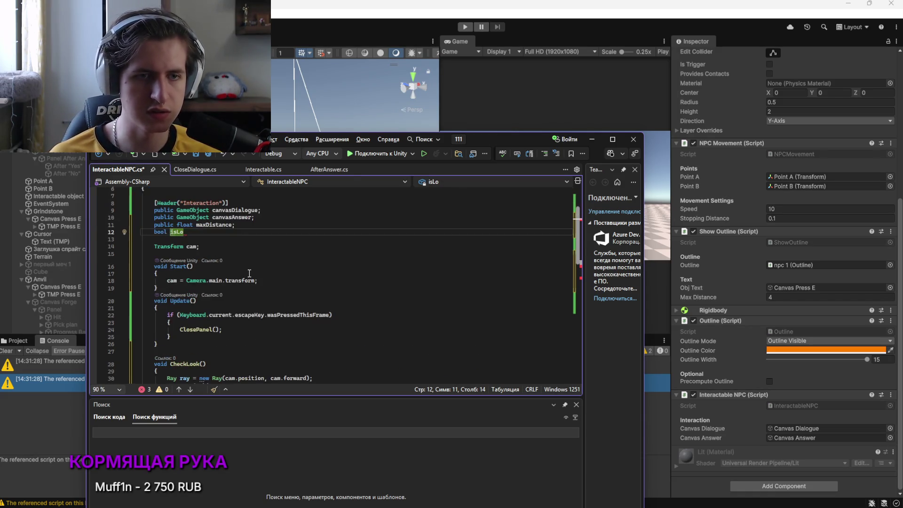
{"action": "type", "text": "oket"}
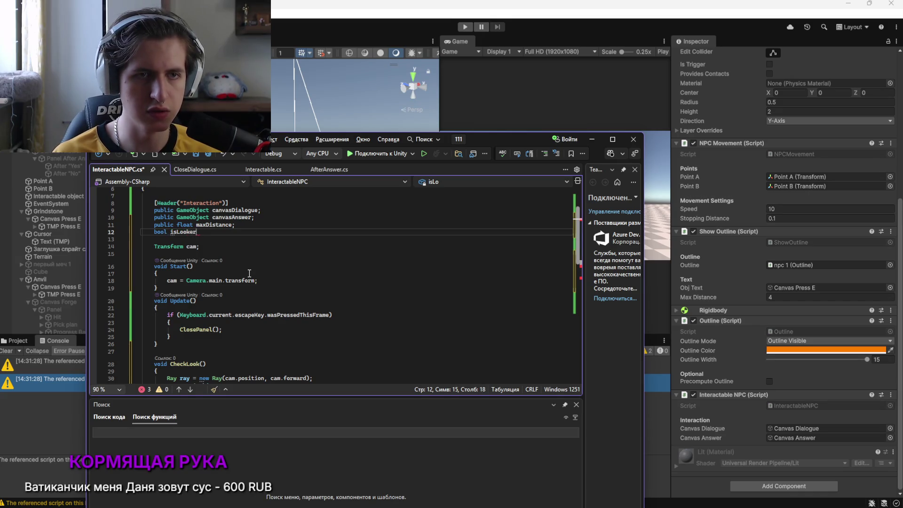
{"action": "type", "text": "At"}
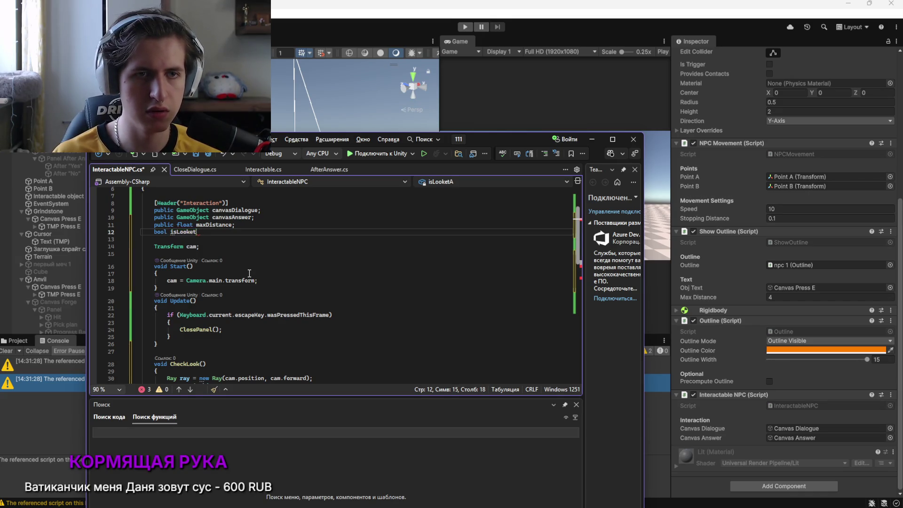
{"action": "type", "text": ";"}
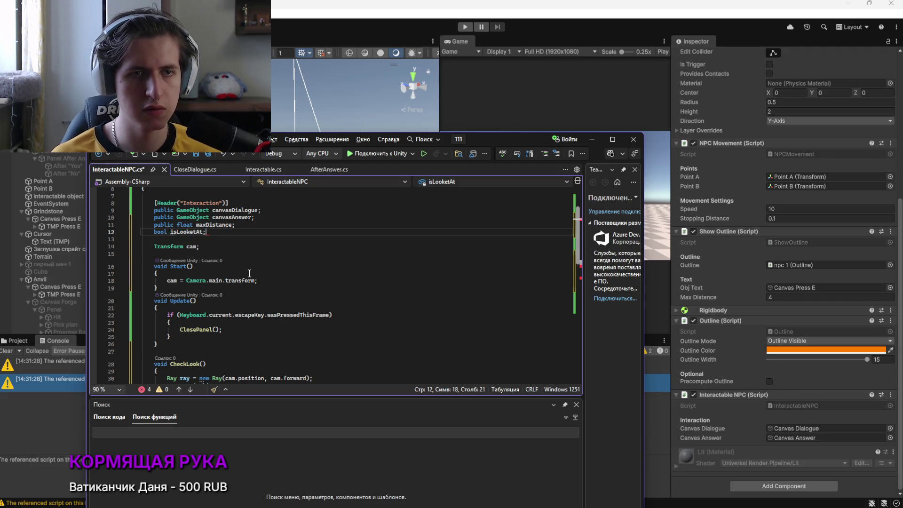
{"action": "scroll", "coordinate": [249, 273], "scroll_direction": "down", "scroll_amount": 3}
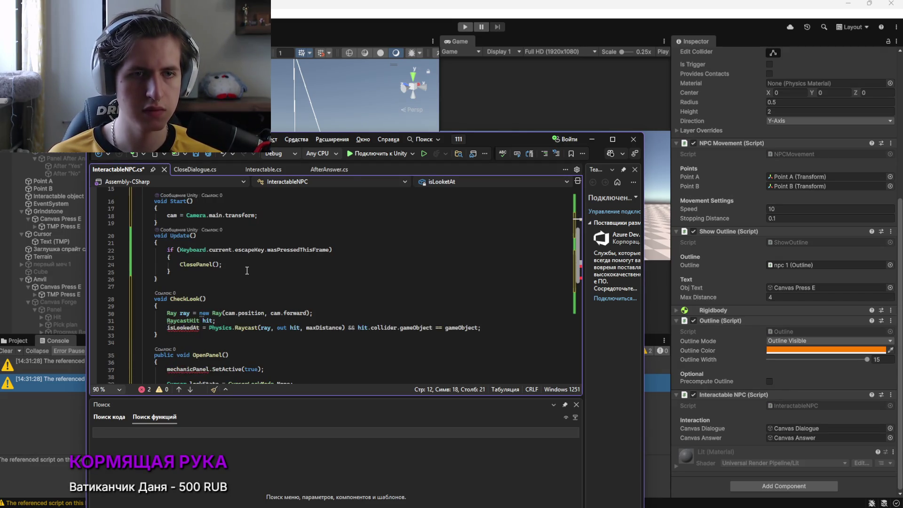
{"action": "scroll", "coordinate": [245, 271], "scroll_direction": "up", "scroll_amount": 3}
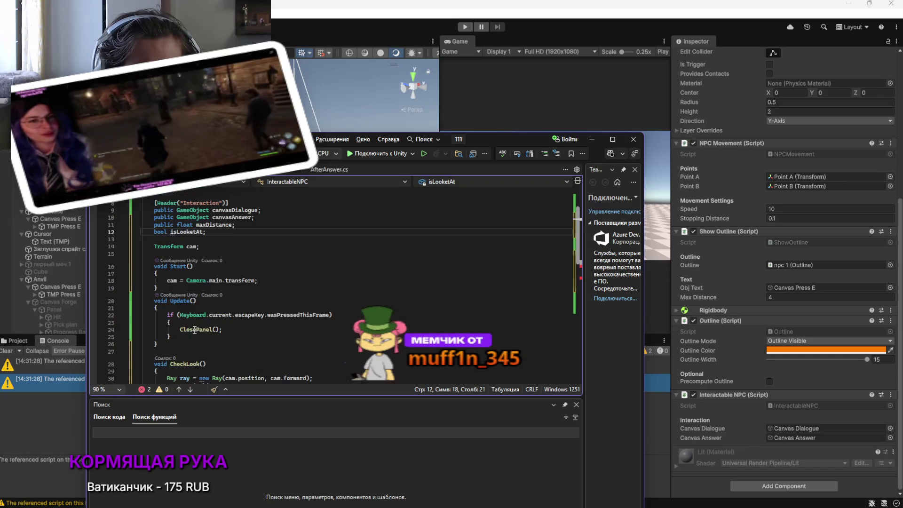
{"action": "key", "text": "alt+Tab"}
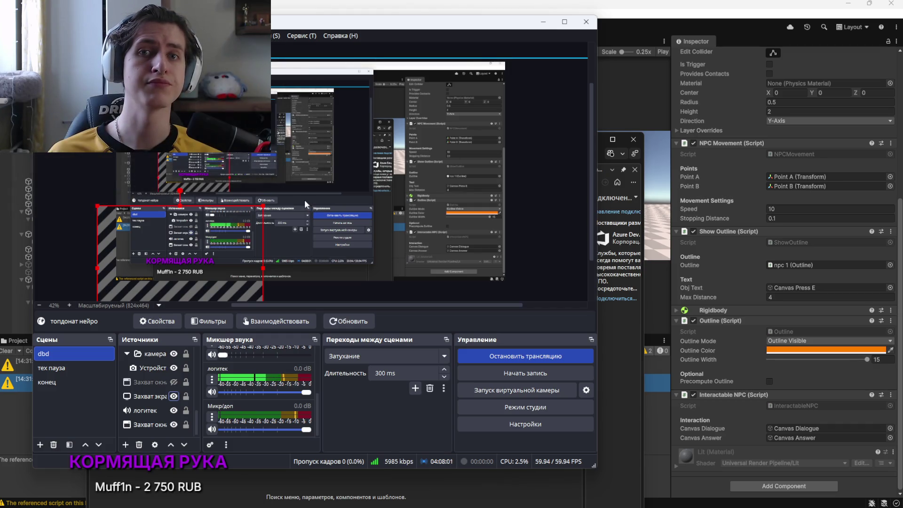
Correct the misspelled isLooketAt field name on line 12 to isLookedAt
{"action": "key", "text": "alt+Tab"}
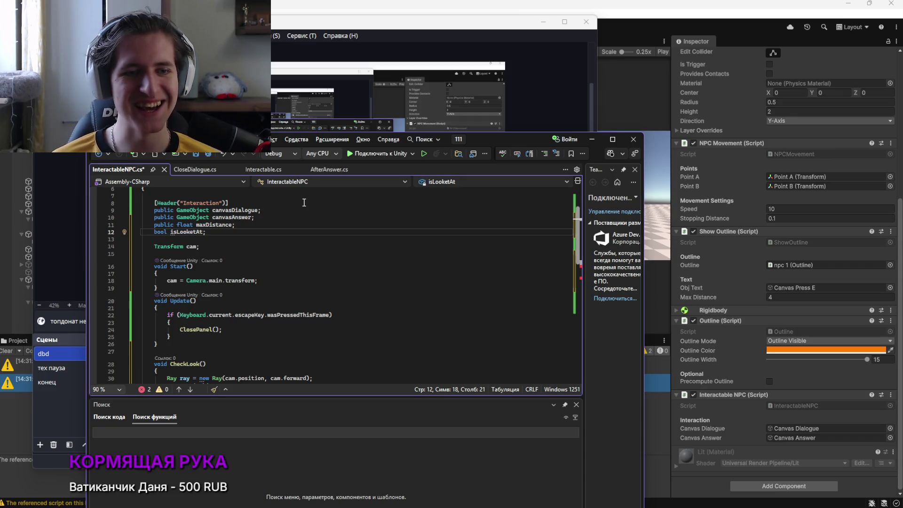
{"action": "scroll", "coordinate": [266, 253], "scroll_direction": "down", "scroll_amount": 4}
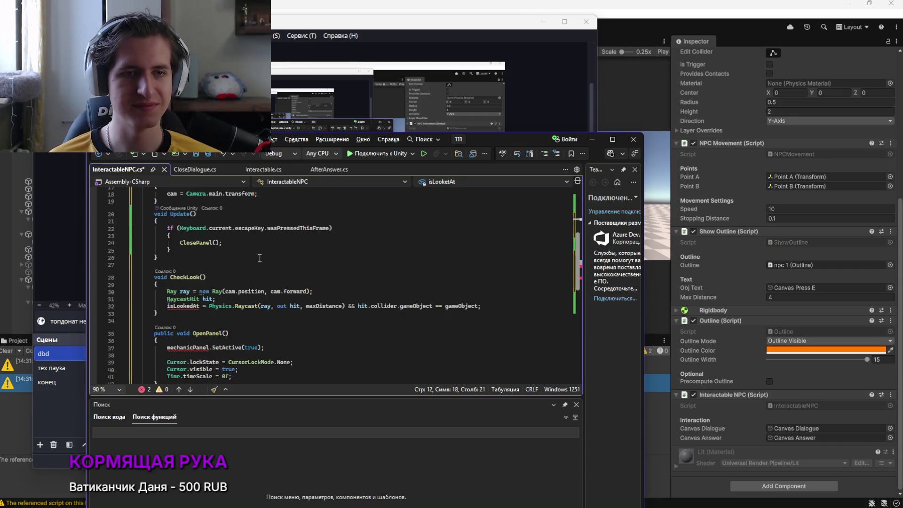
{"action": "double_click", "coordinate": [188, 306]}
{"action": "key", "text": "ctrl+c"}
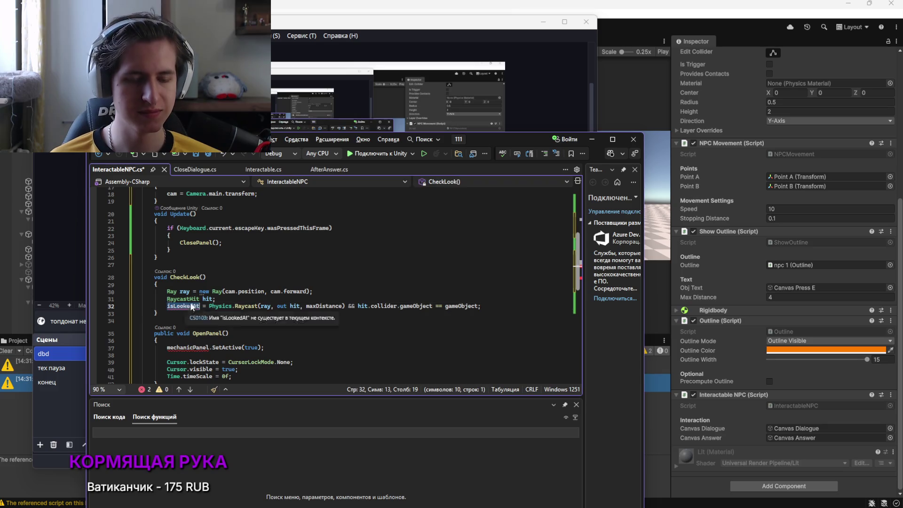
{"action": "scroll", "coordinate": [239, 266], "scroll_direction": "up", "scroll_amount": 4}
{"action": "scroll", "coordinate": [239, 265], "scroll_direction": "up", "scroll_amount": 1}
{"action": "double_click", "coordinate": [184, 253]}
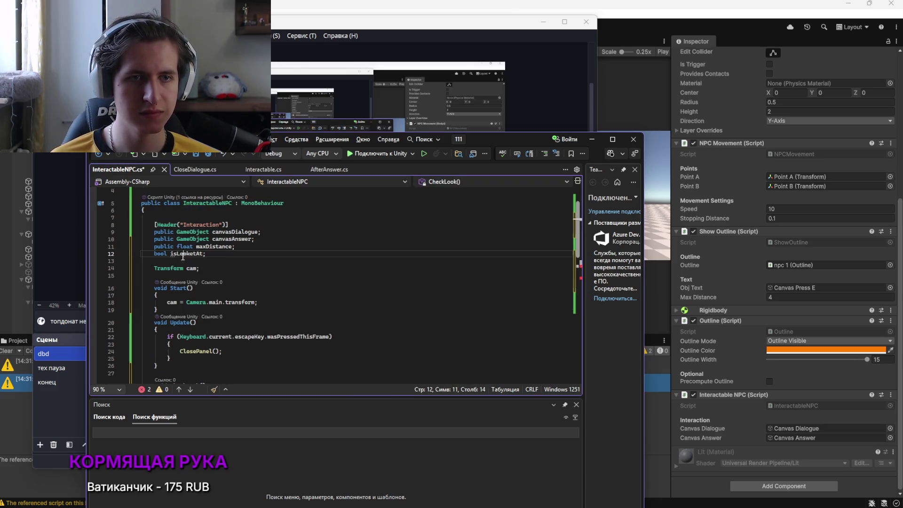
{"action": "key", "text": "ctrl+v"}
Copy the canvasDialogue field name and go to the SetActive statement in OpenPanel
{"action": "scroll", "coordinate": [238, 272], "scroll_direction": "down", "scroll_amount": 10}
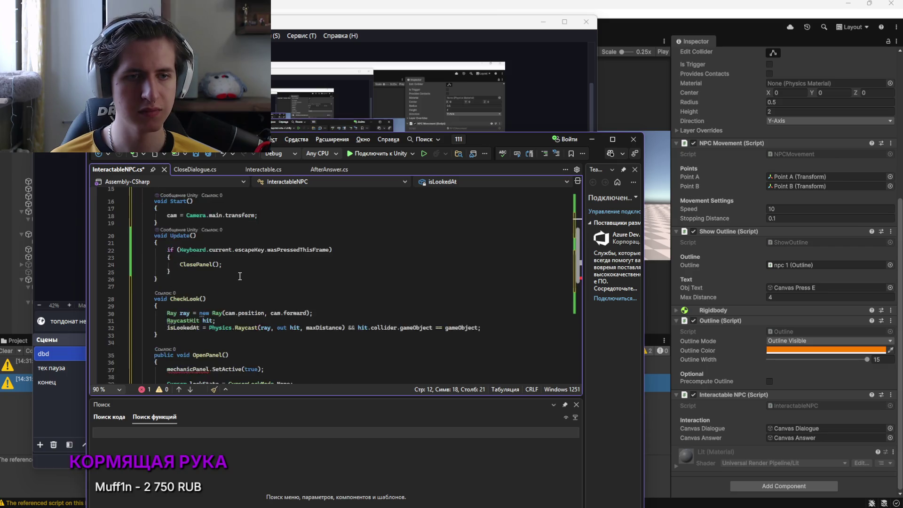
{"action": "scroll", "coordinate": [238, 279], "scroll_direction": "up", "scroll_amount": 10}
{"action": "scroll", "coordinate": [239, 279], "scroll_direction": "down", "scroll_amount": 5}
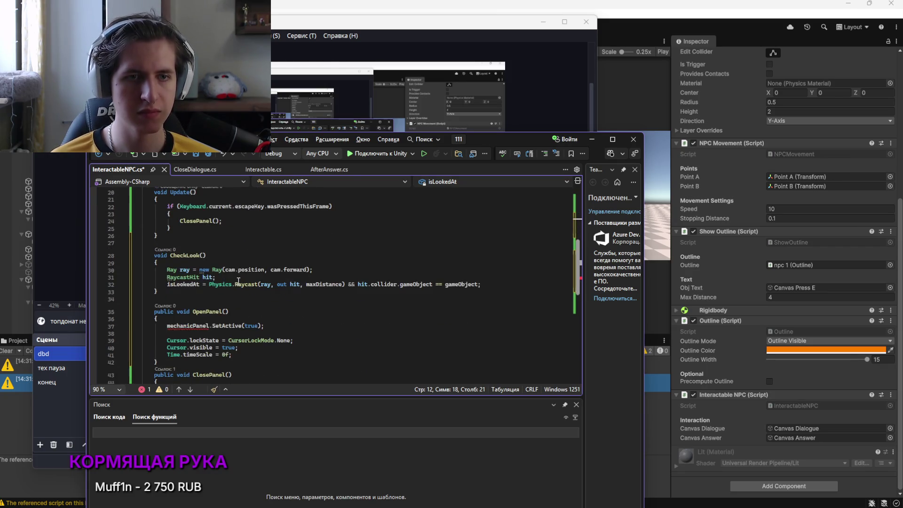
{"action": "scroll", "coordinate": [193, 324], "scroll_direction": "up", "scroll_amount": 6}
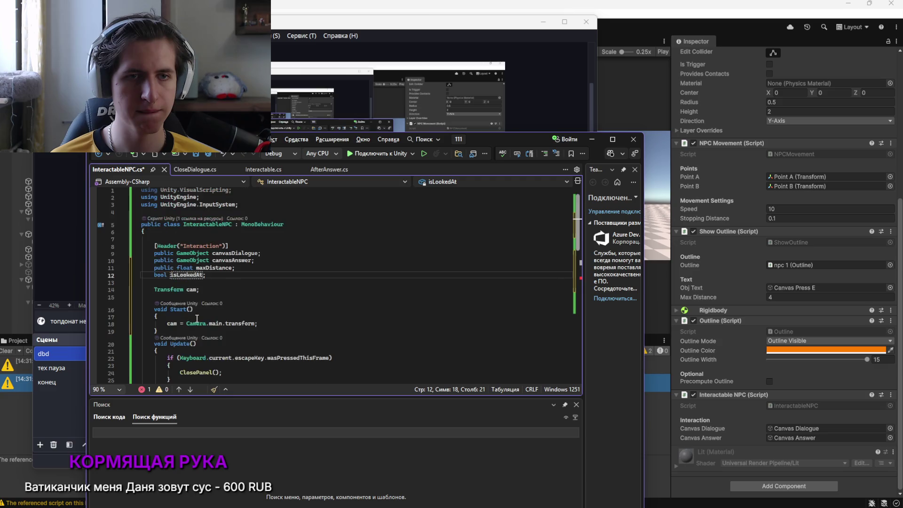
{"action": "double_click", "coordinate": [232, 254]}
{"action": "scroll", "coordinate": [254, 324], "scroll_direction": "down", "scroll_amount": 7}
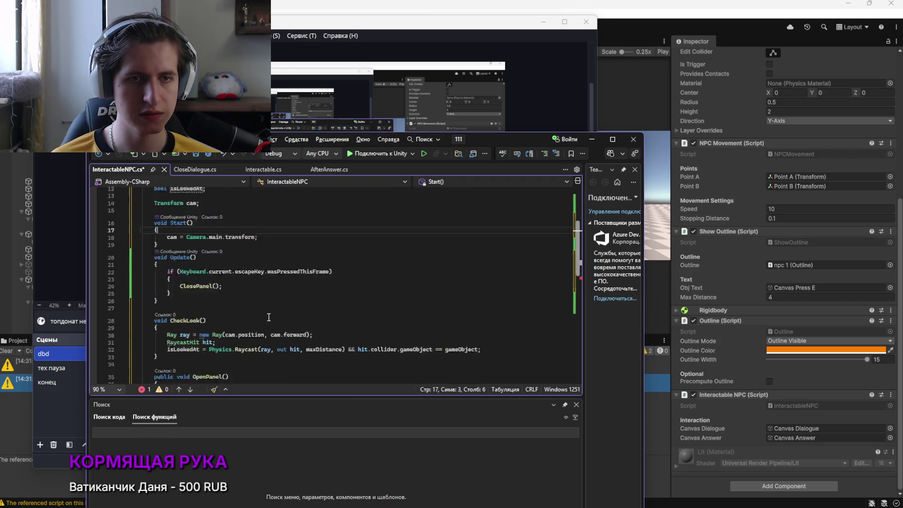
{"action": "left_click", "coordinate": [262, 306]}
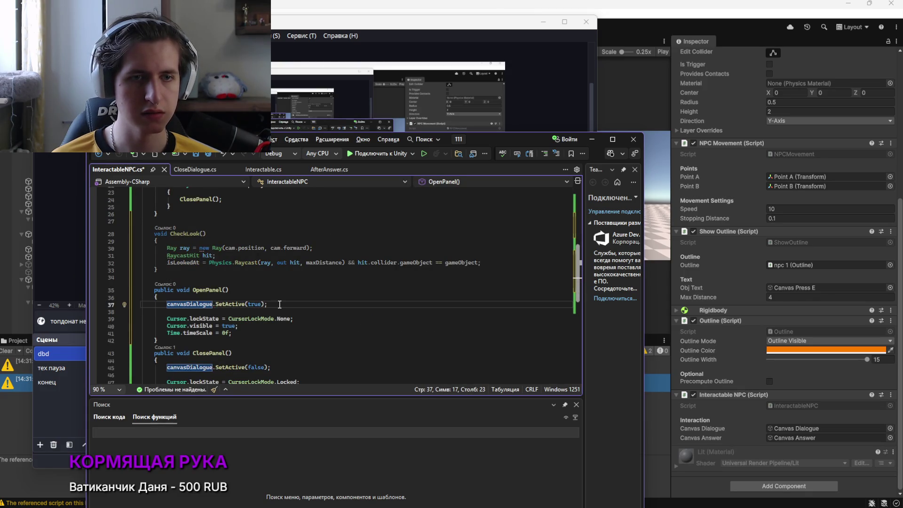
Duplicate the canvasDialogue.SetActive lines in both OpenPanel and ClosePanel
{"action": "scroll", "coordinate": [276, 310], "scroll_direction": "down", "scroll_amount": 1}
{"action": "left_click", "coordinate": [272, 282]}
{"action": "key", "text": "ctrl+shift+Left"}
{"action": "key", "text": "ctrl+shift+Left"}
{"action": "key", "text": "ctrl+shift+Left"}
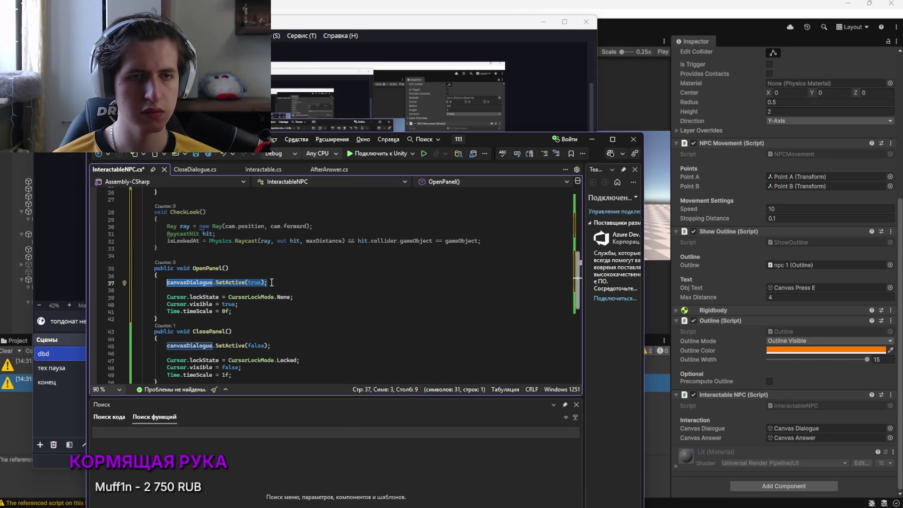
{"action": "left_click", "coordinate": [275, 345], "text": "shift"}
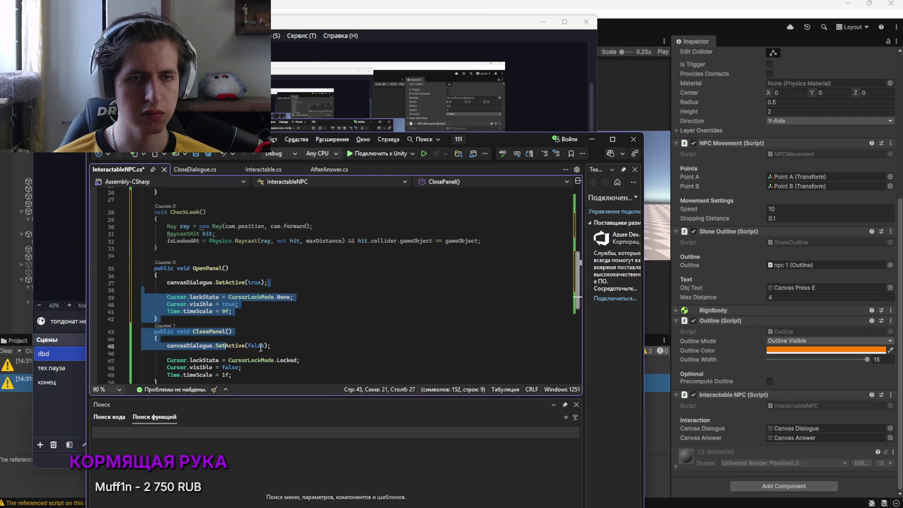
{"action": "left_click", "coordinate": [271, 346]}
{"action": "left_click", "coordinate": [168, 347], "text": "shift"}
{"action": "left_click", "coordinate": [177, 282]}
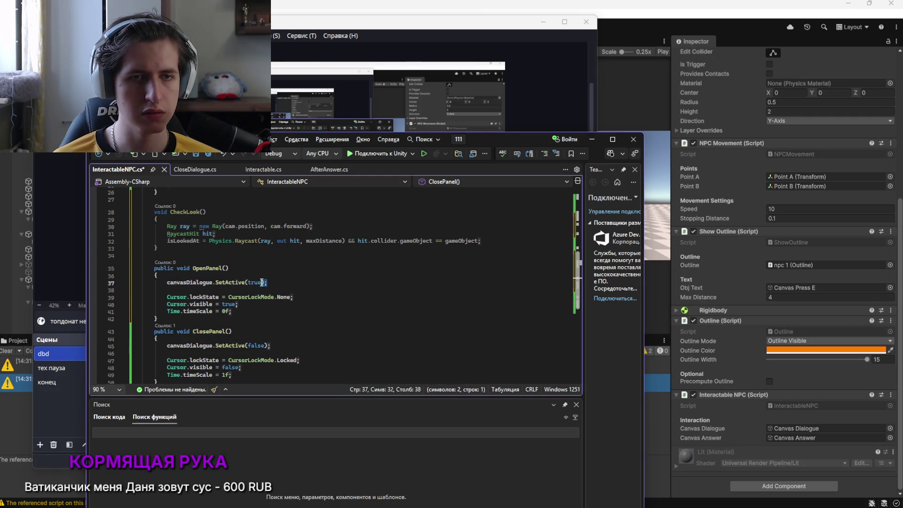
{"action": "key", "text": "End"}
{"action": "key", "text": "shift+Home"}
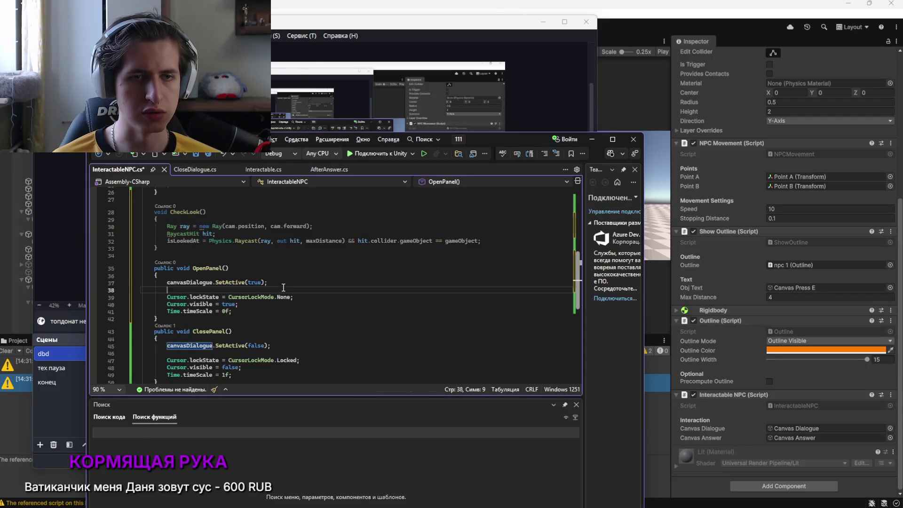
{"action": "key", "text": "ctrl+d"}
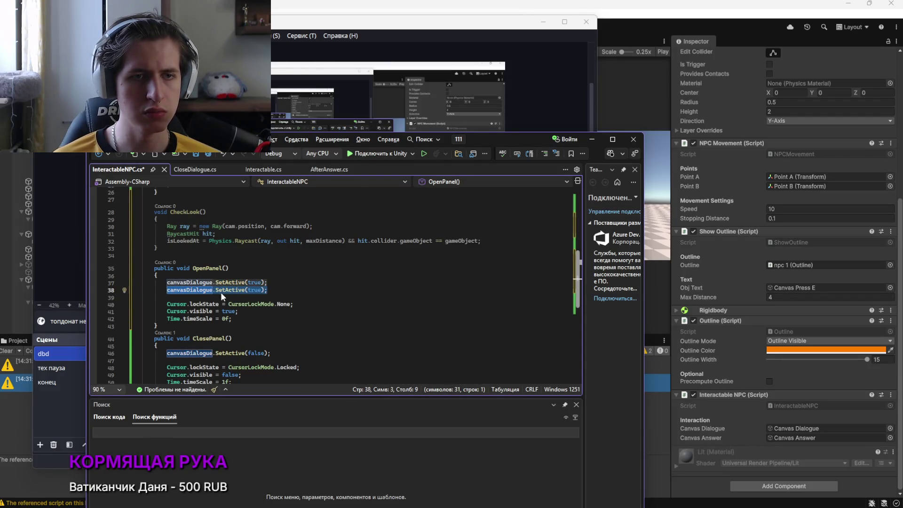
{"action": "left_click", "coordinate": [271, 353]}
{"action": "key", "text": "shift+Home"}
{"action": "key", "text": "ctrl+d"}
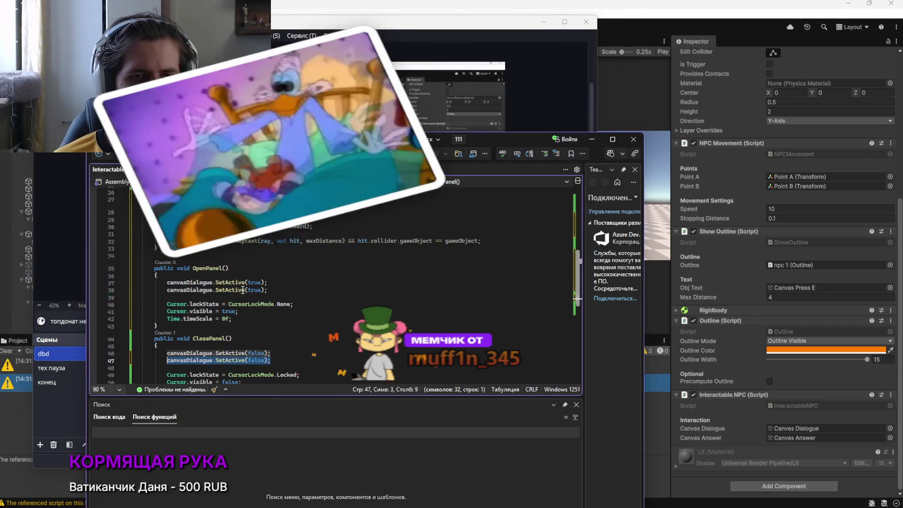
{"action": "scroll", "coordinate": [282, 282], "scroll_direction": "up", "scroll_amount": 2}
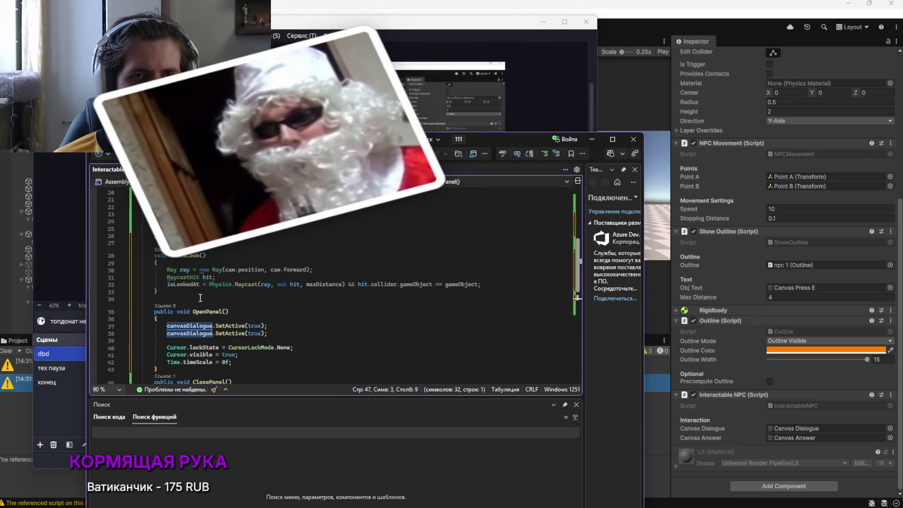
Change the duplicated SetActive lines to use canvasAnswer instead of canvasDialogue
{"action": "key", "text": "alt+Tab"}
{"action": "key", "text": "alt+Tab"}
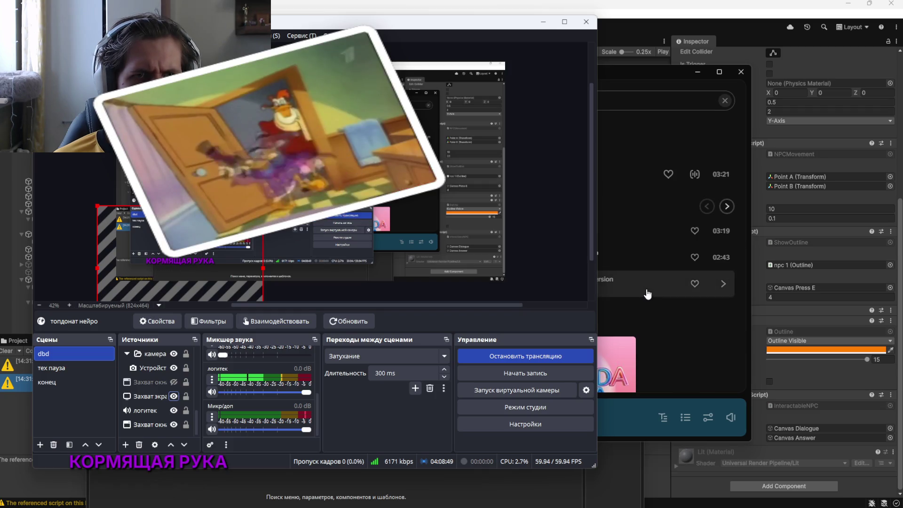
{"action": "left_click", "coordinate": [626, 405]}
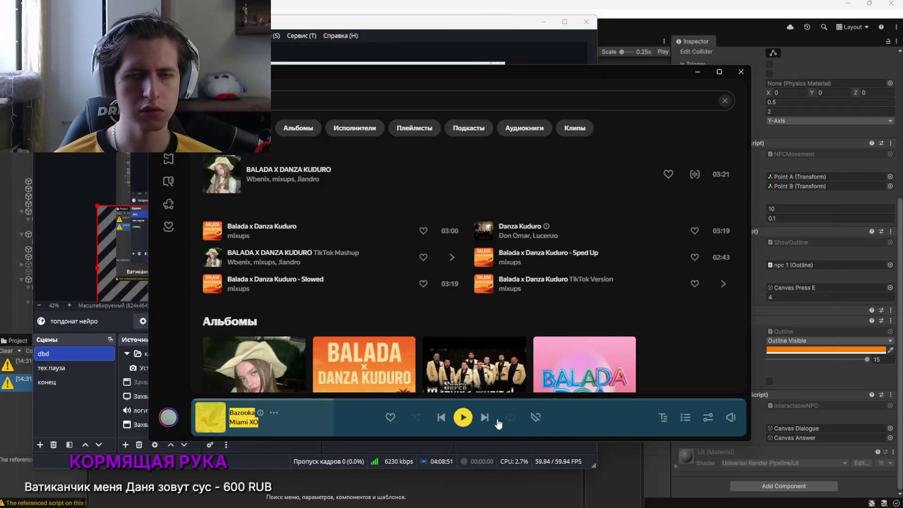
{"action": "key", "text": "alt+Tab"}
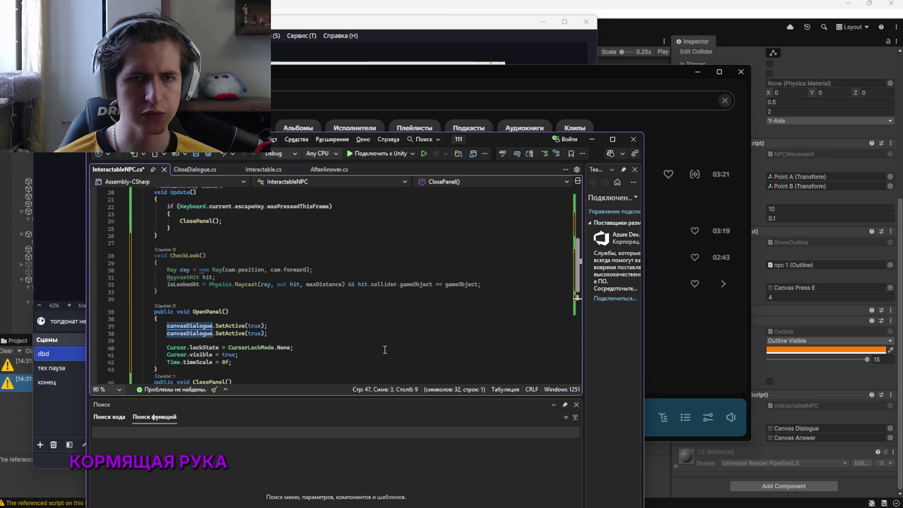
{"action": "scroll", "coordinate": [294, 327], "scroll_direction": "up", "scroll_amount": 2}
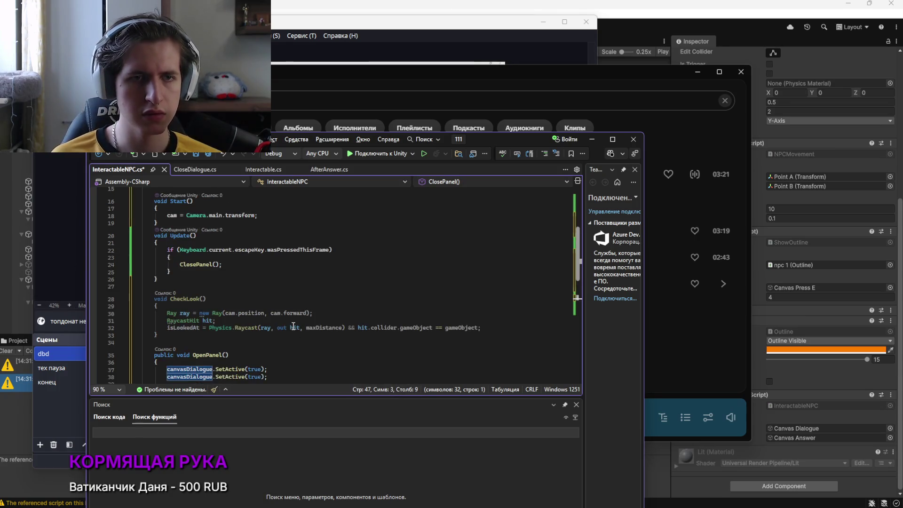
{"action": "scroll", "coordinate": [293, 327], "scroll_direction": "up", "scroll_amount": 3}
{"action": "double_click", "coordinate": [236, 218]}
{"action": "key", "text": "ctrl+c"}
{"action": "scroll", "coordinate": [254, 317], "scroll_direction": "down", "scroll_amount": 5}
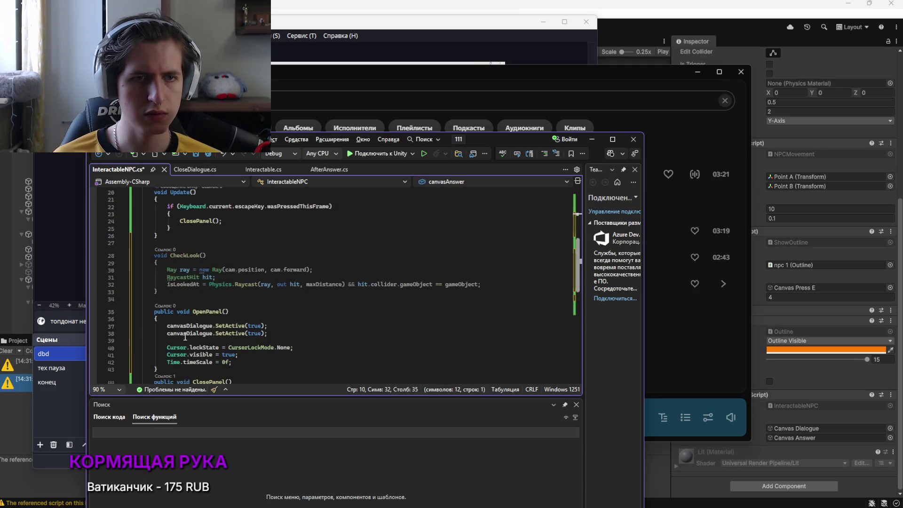
{"action": "key", "text": "ctrl+v"}
{"action": "scroll", "coordinate": [280, 346], "scroll_direction": "down", "scroll_amount": 5}
{"action": "double_click", "coordinate": [190, 274]}
{"action": "key", "text": "ctrl+v"}
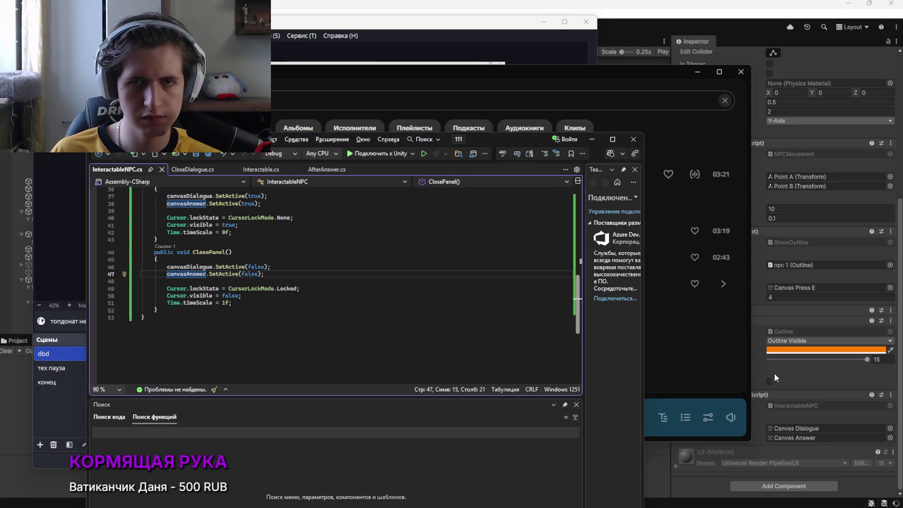
Switch back to the Unity editor and start Play mode to test the NPC
{"action": "left_click", "coordinate": [698, 72]}
{"action": "left_click", "coordinate": [552, 22]}
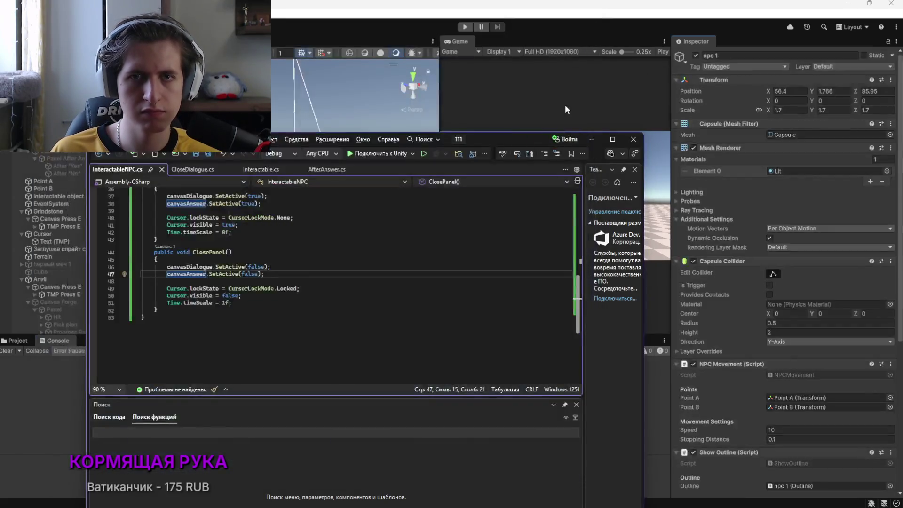
{"action": "left_click", "coordinate": [547, 92]}
{"action": "left_click", "coordinate": [466, 27]}
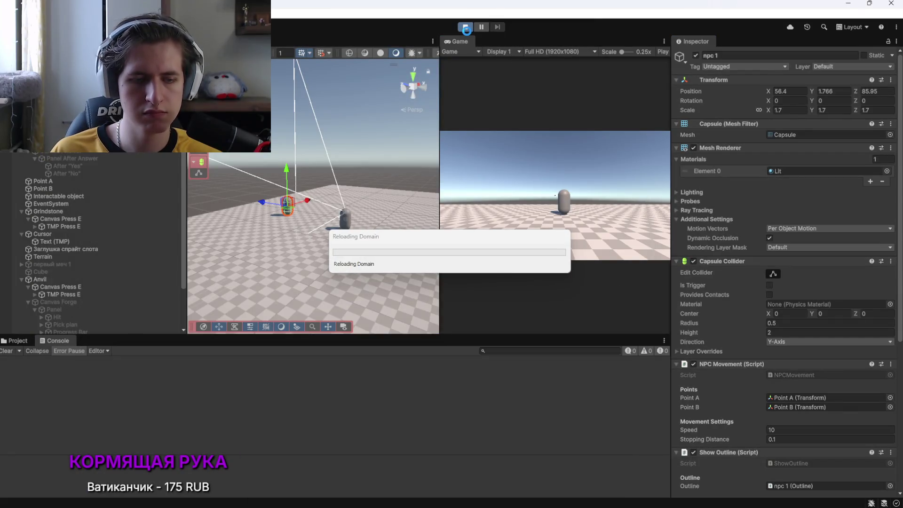
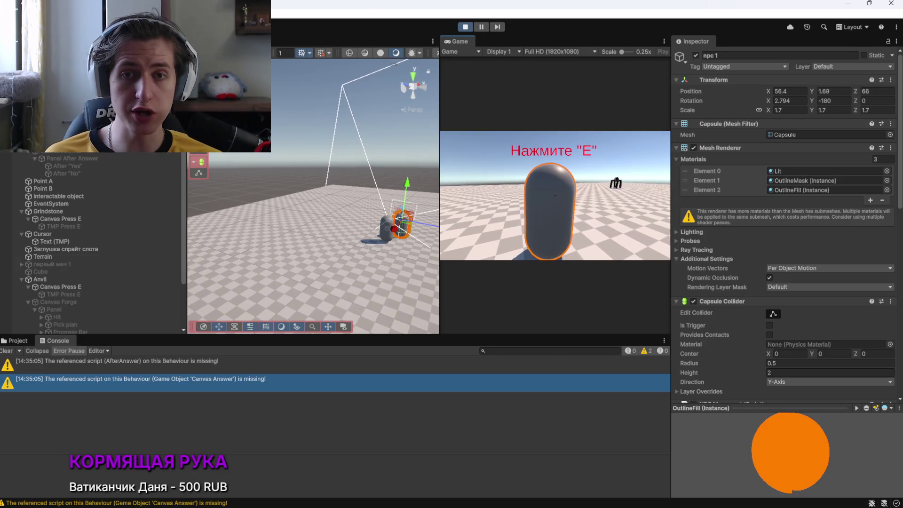
Stop Play mode and undo the earlier canvasDialogue edits in InteractableNPC.cs
{"action": "left_click", "coordinate": [464, 28]}
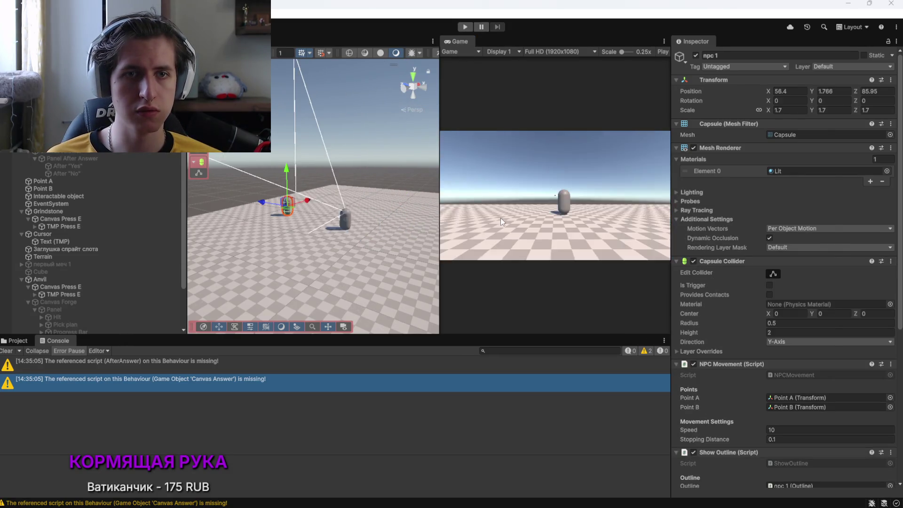
{"action": "key", "text": "alt+Tab"}
{"action": "key", "text": "ctrl+z"}
{"action": "key", "text": "ctrl+z"}
{"action": "key", "text": "ctrl+z"}
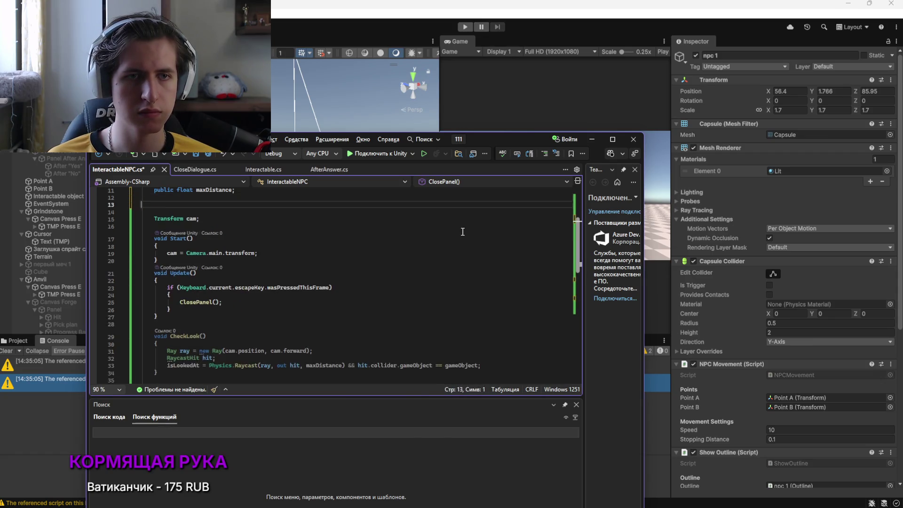
{"action": "key", "text": "ctrl+z"}
{"action": "key", "text": "ctrl+z"}
{"action": "key", "text": "ctrl+z"}
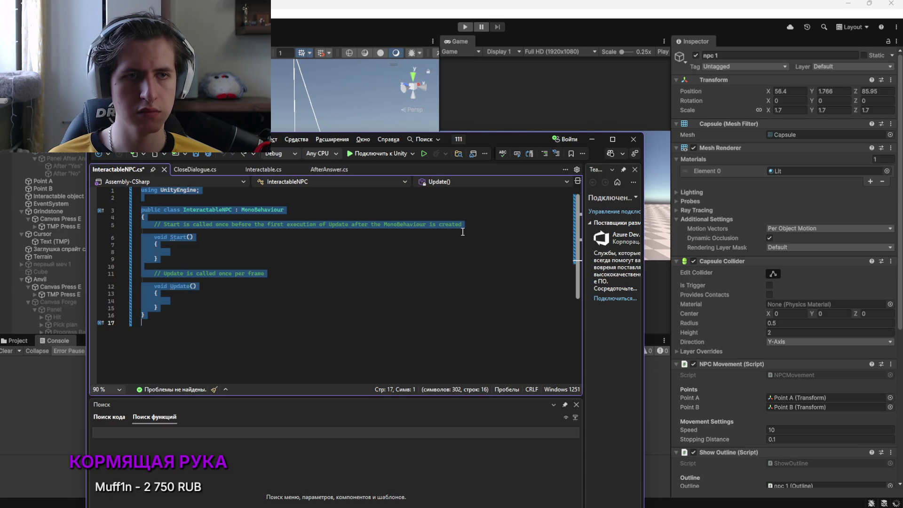
Replace InteractableNPC.cs contents with the full code copied from Interactable.cs
{"action": "left_click", "coordinate": [266, 169]}
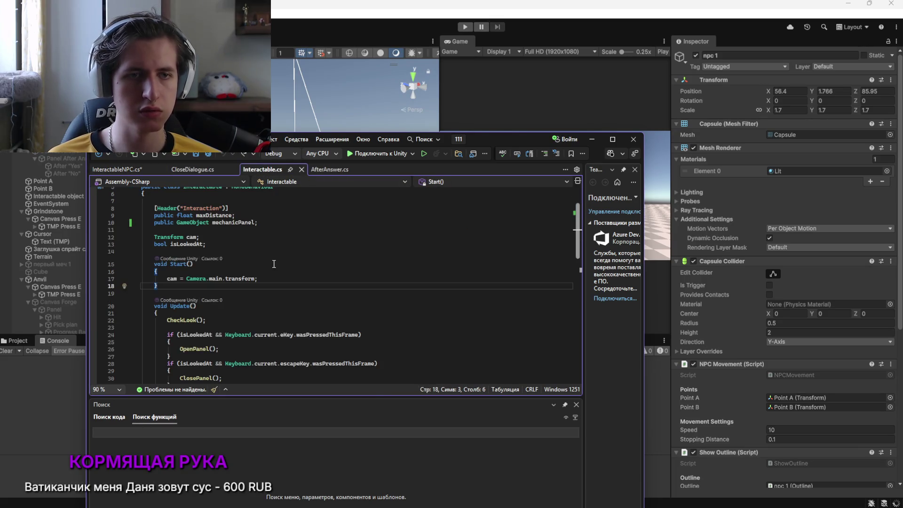
{"action": "key", "text": "ctrl+a"}
{"action": "key", "text": "ctrl+c"}
{"action": "key", "text": "ctrl+Tab"}
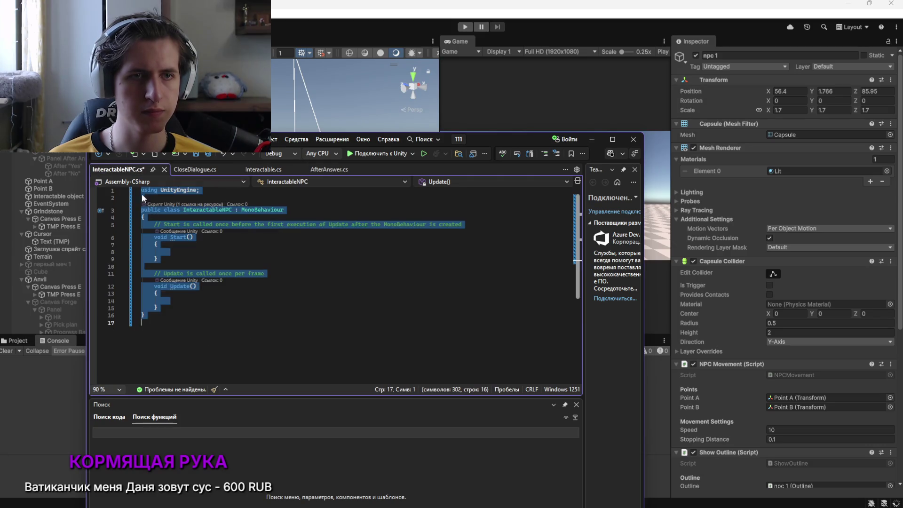
{"action": "key", "text": "ctrl+v"}
{"action": "scroll", "coordinate": [244, 299], "scroll_direction": "up", "scroll_amount": 10}
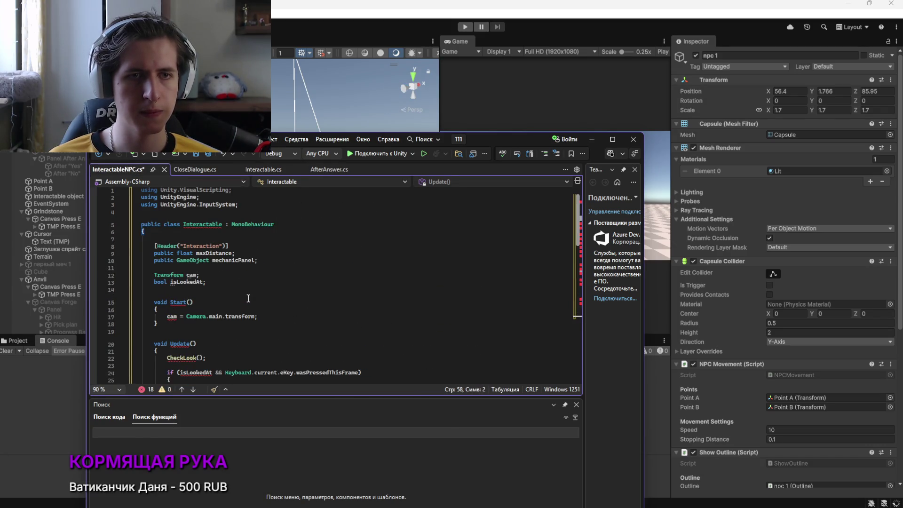
Rename the class to InteractableNPC and select the mechanicPanel declaration on line 10
{"action": "left_click", "coordinate": [223, 223]}
{"action": "type", "text": "T3"}
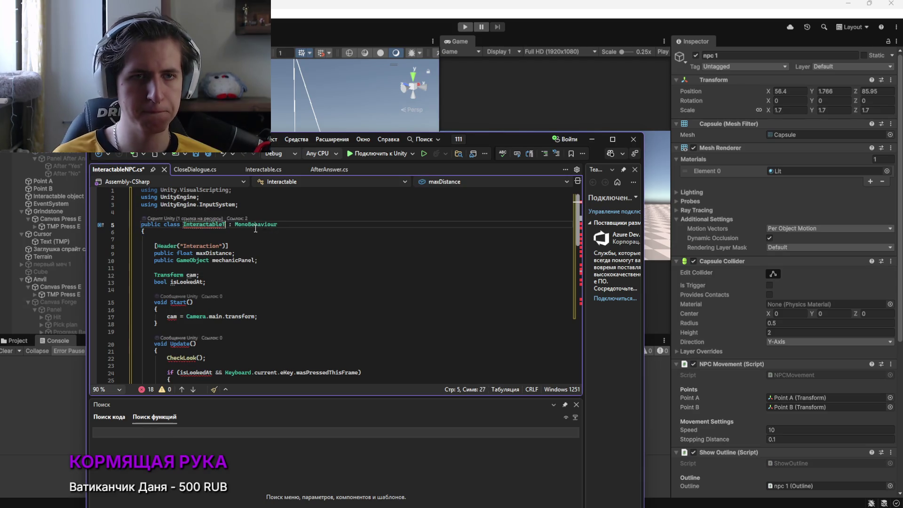
{"action": "type", "text": "NPC"}
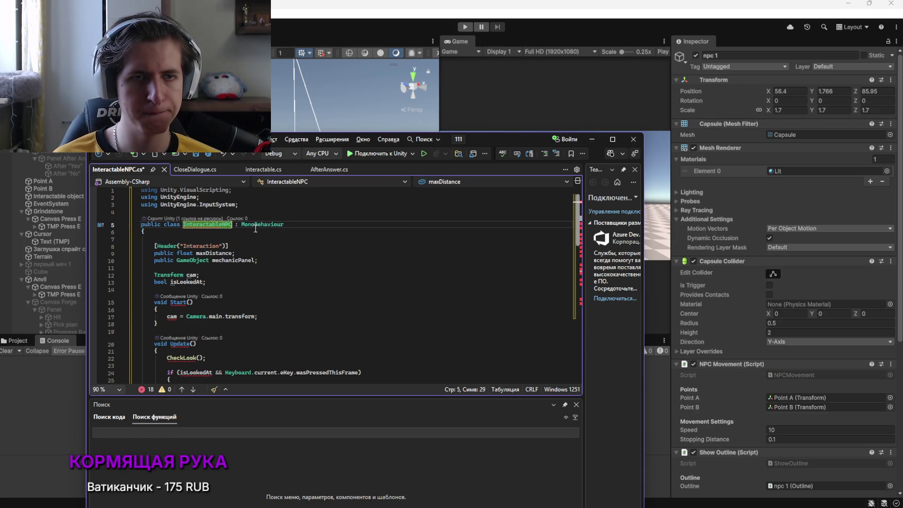
{"action": "left_click", "coordinate": [272, 280]}
{"action": "left_click_drag", "start_coordinate": [262, 261], "coordinate": [164, 264]}
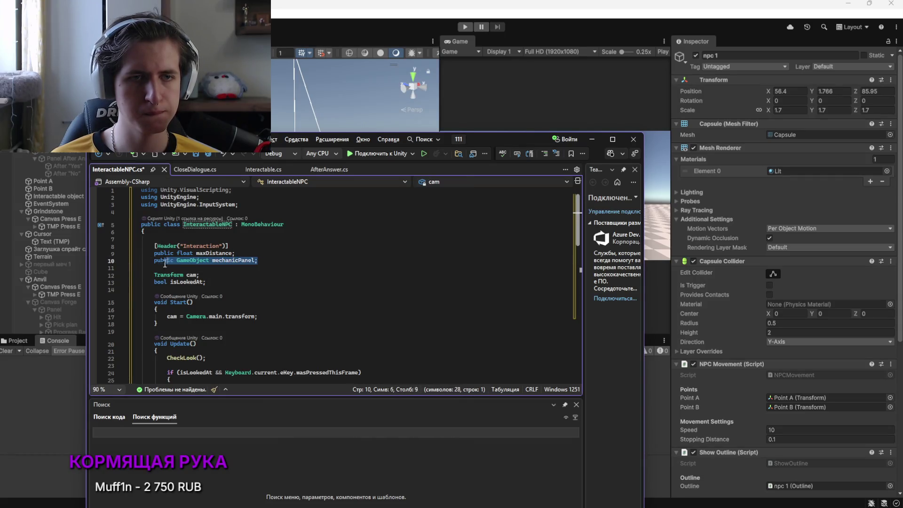
Duplicate the mechanicPanel declaration and rename the first field to canvasDialogue
{"action": "key", "text": "ctrl+d"}
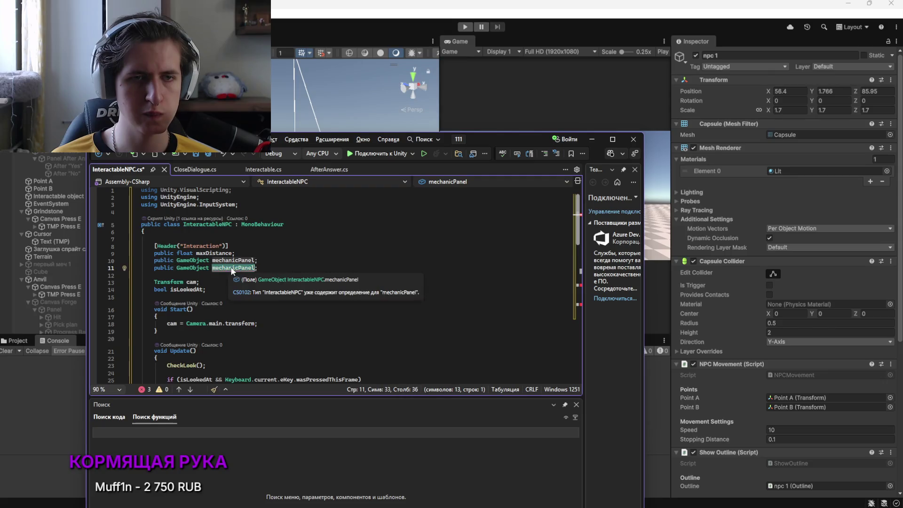
{"action": "double_click", "coordinate": [238, 261]}
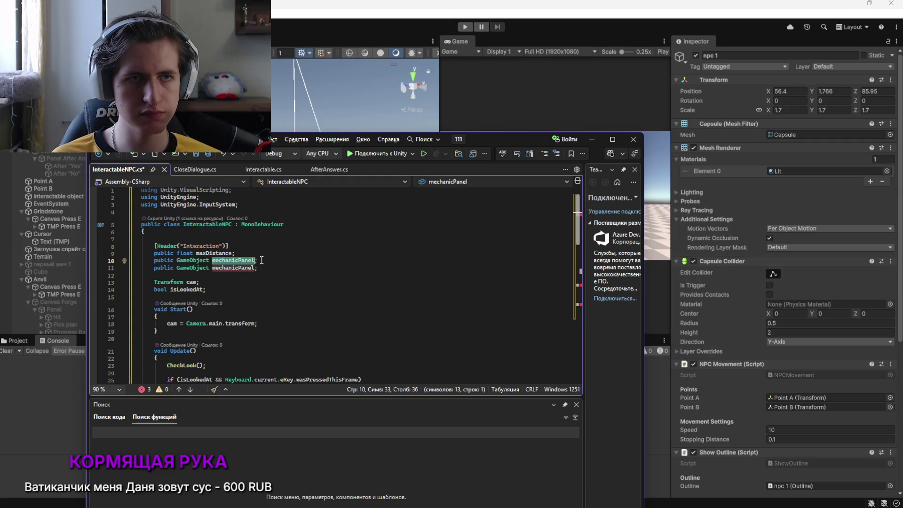
{"action": "key", "text": "BackSpace"}
{"action": "key", "text": "Escape"}
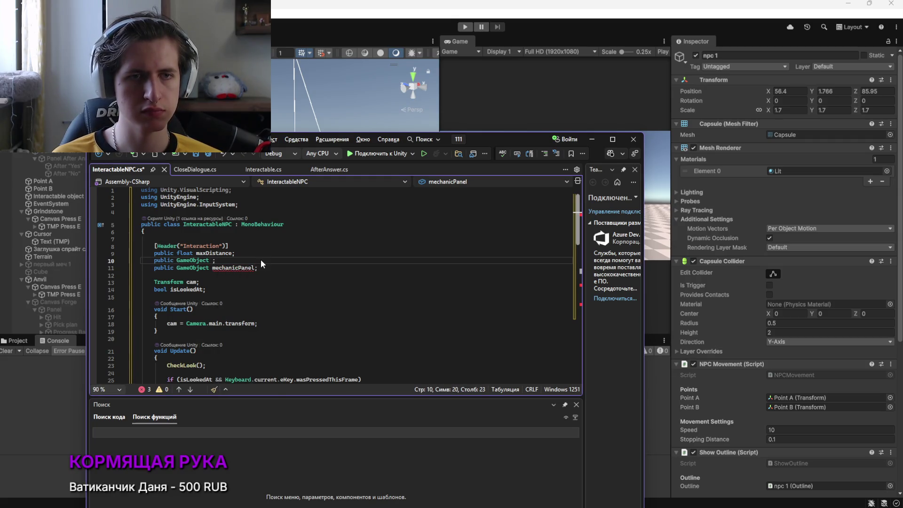
{"action": "type", "text": "canvas"}
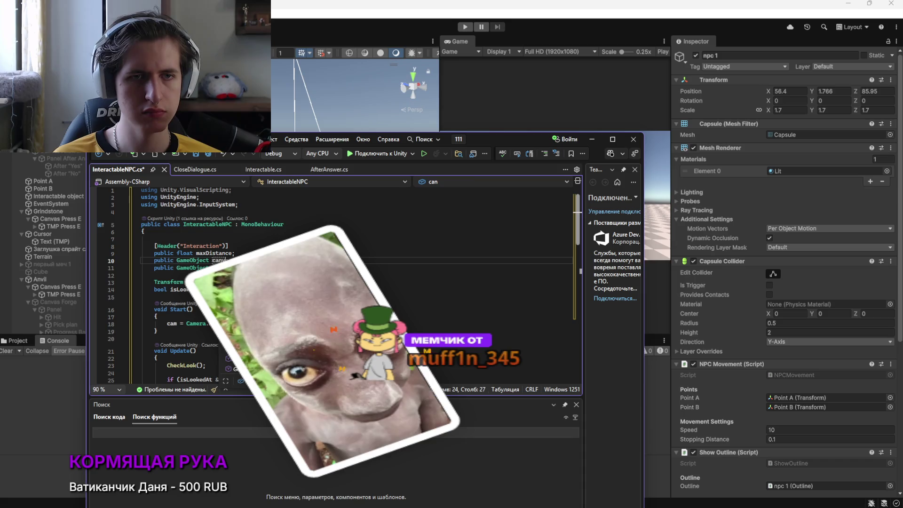
{"action": "type", "text": "Dialogue"}
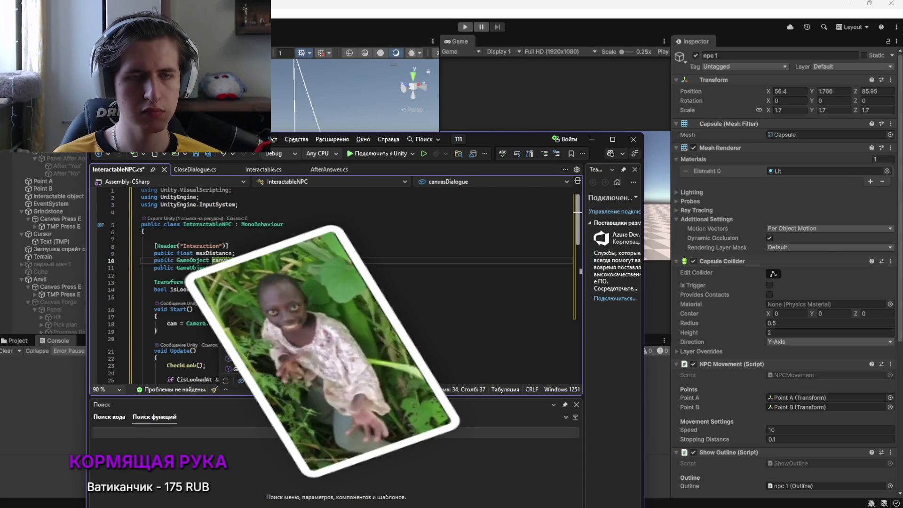
Rename the duplicated field on line 11 to canvasAnswer
{"action": "key", "text": "alt+Tab"}
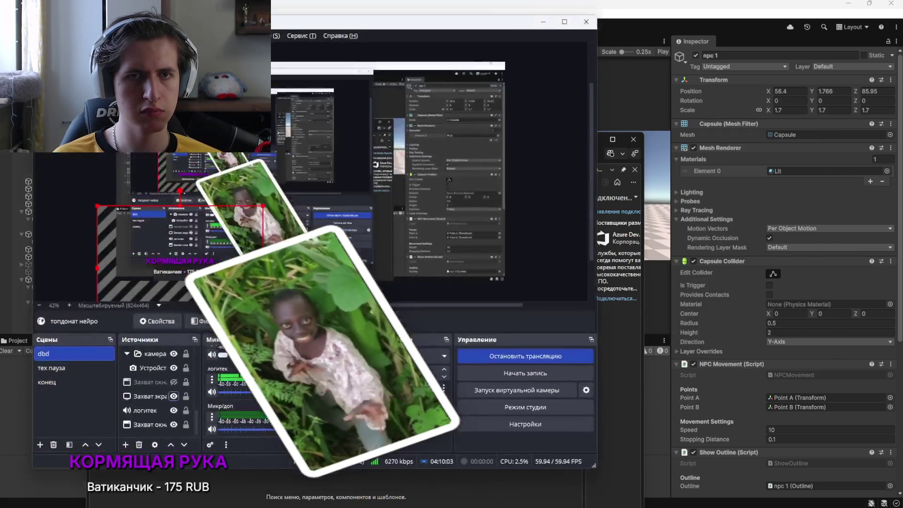
{"action": "key", "text": "alt+Tab"}
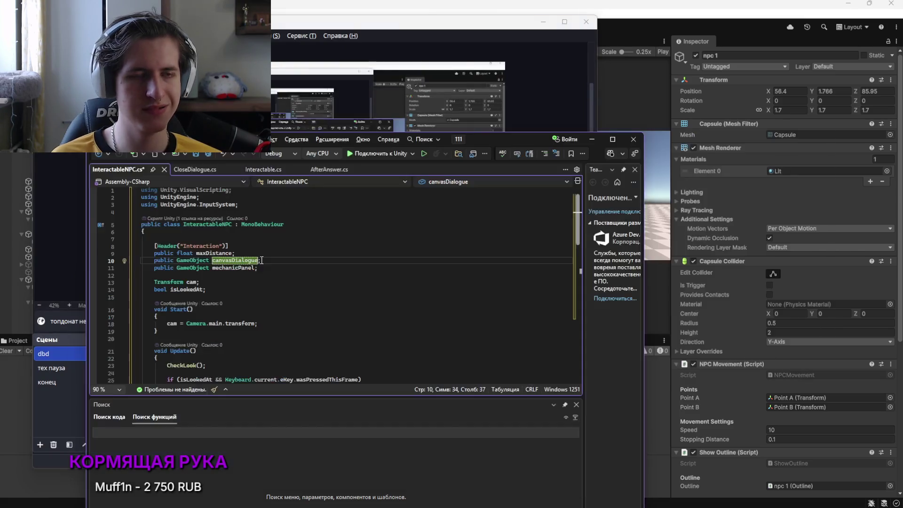
{"action": "left_click", "coordinate": [544, 22]}
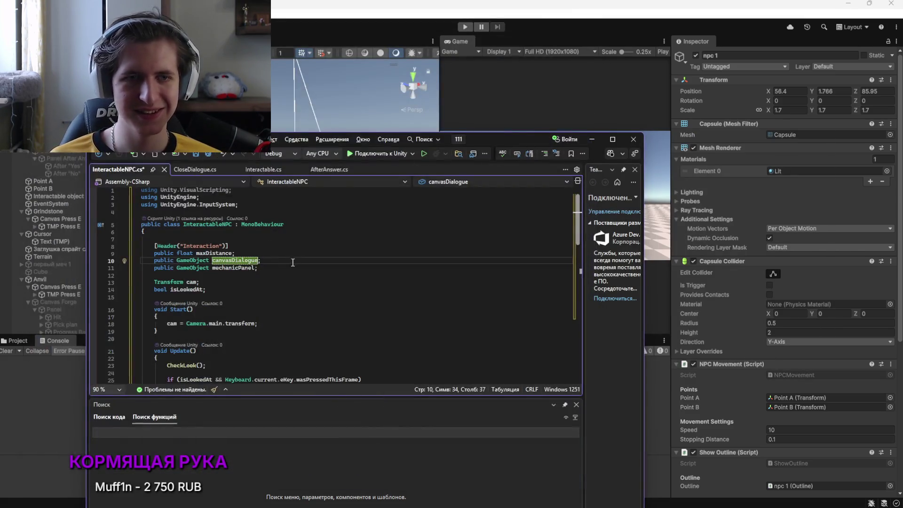
{"action": "double_click", "coordinate": [233, 268]}
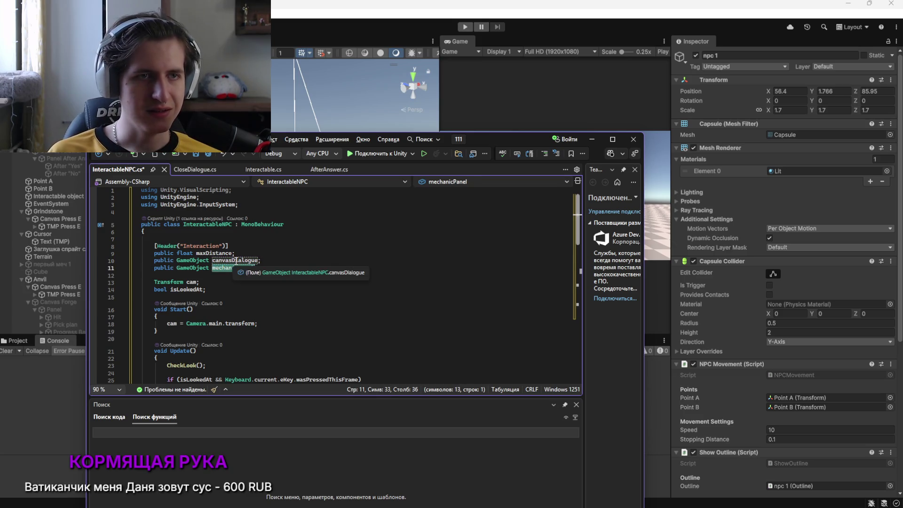
{"action": "type", "text": "canvas"}
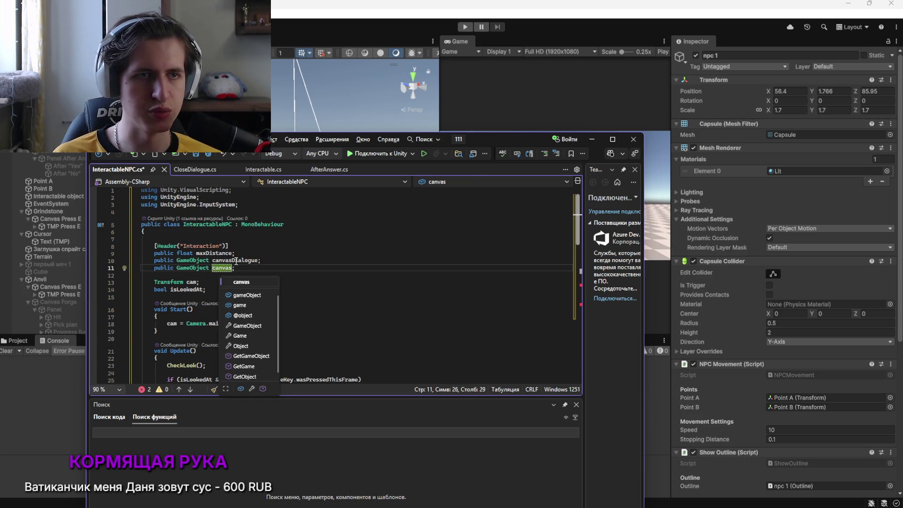
{"action": "type", "text": "Answer"}
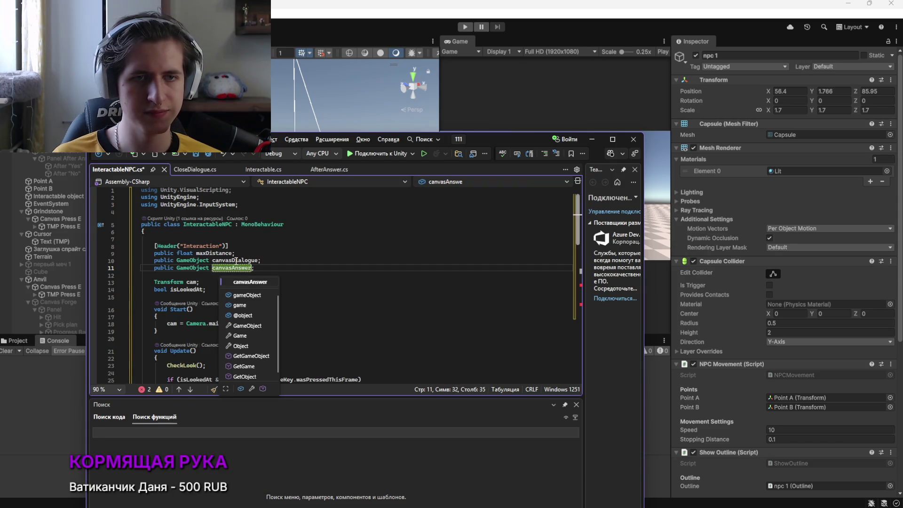
{"action": "scroll", "coordinate": [236, 260], "scroll_direction": "down", "scroll_amount": 3}
{"action": "left_click", "coordinate": [391, 251]}
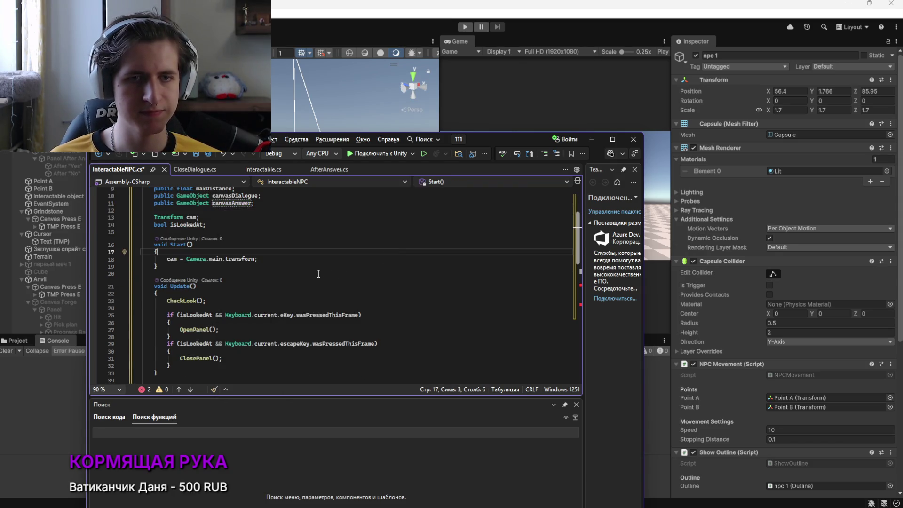
Replace mechanicPanel with canvasDialogue in both OpenPanel and ClosePanel
{"action": "scroll", "coordinate": [305, 279], "scroll_direction": "down", "scroll_amount": 3}
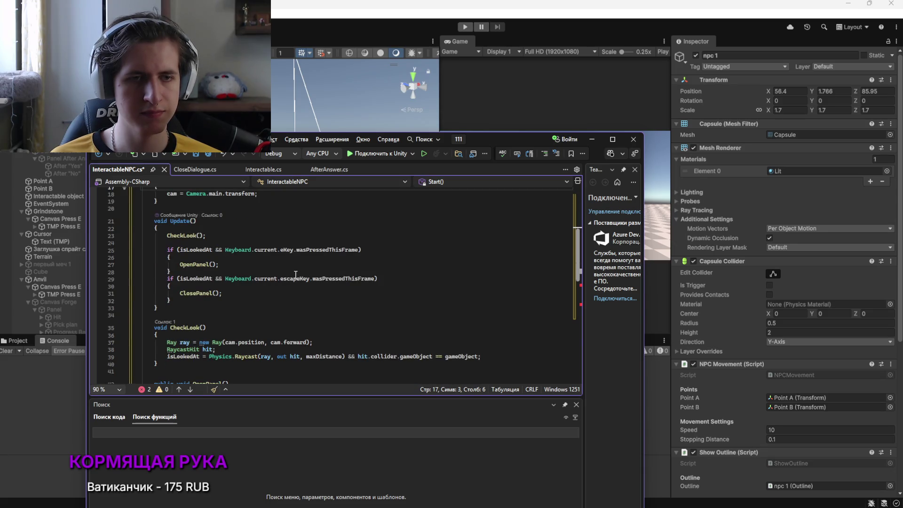
{"action": "scroll", "coordinate": [296, 274], "scroll_direction": "down", "scroll_amount": 4}
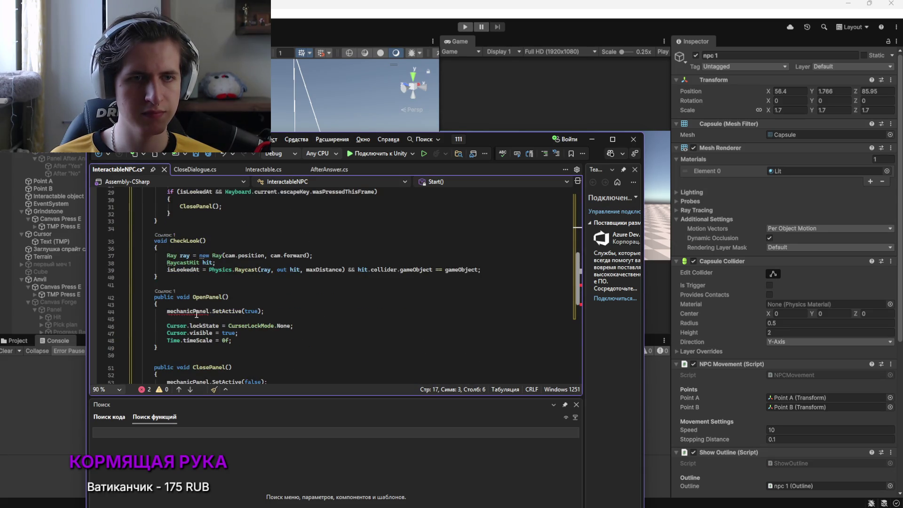
{"action": "scroll", "coordinate": [202, 301], "scroll_direction": "up", "scroll_amount": 9}
{"action": "double_click", "coordinate": [235, 260]}
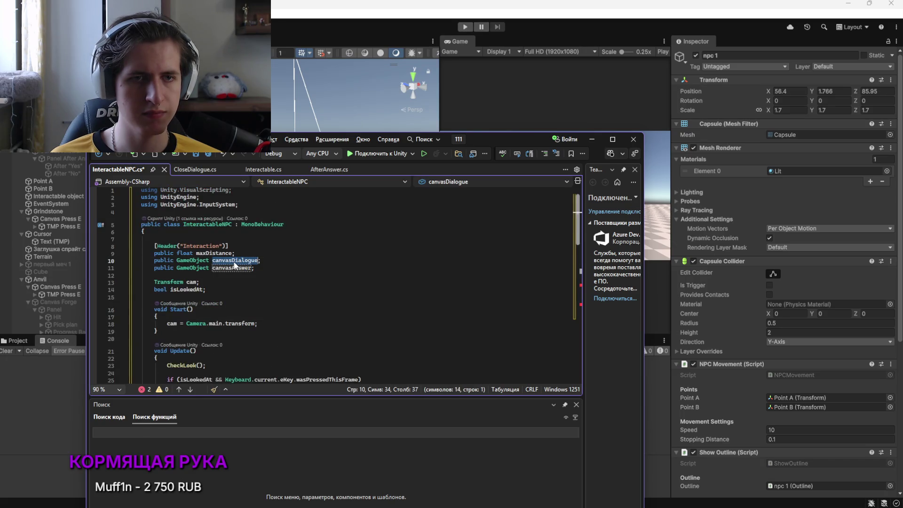
{"action": "scroll", "coordinate": [282, 314], "scroll_direction": "down", "scroll_amount": 7}
{"action": "double_click", "coordinate": [187, 355]}
{"action": "key", "text": "ctrl+v"}
{"action": "scroll", "coordinate": [267, 339], "scroll_direction": "down", "scroll_amount": 2}
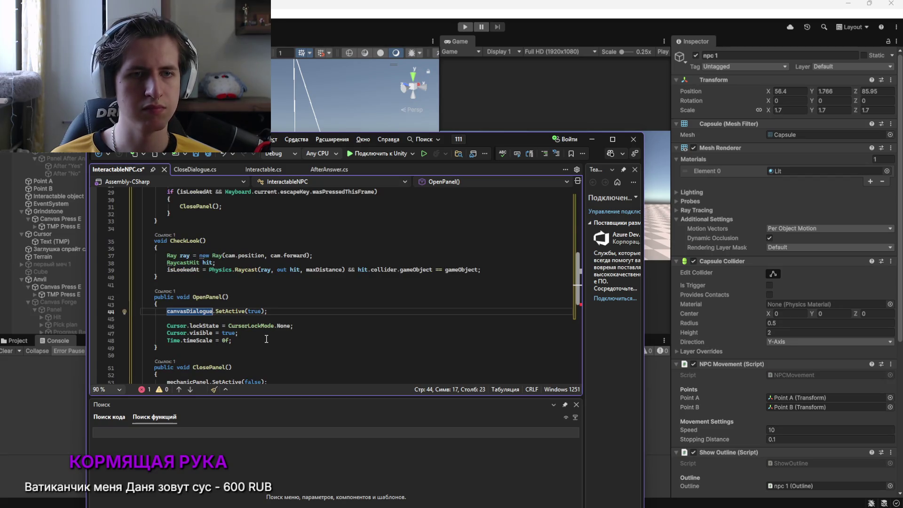
{"action": "scroll", "coordinate": [258, 340], "scroll_direction": "down", "scroll_amount": 1}
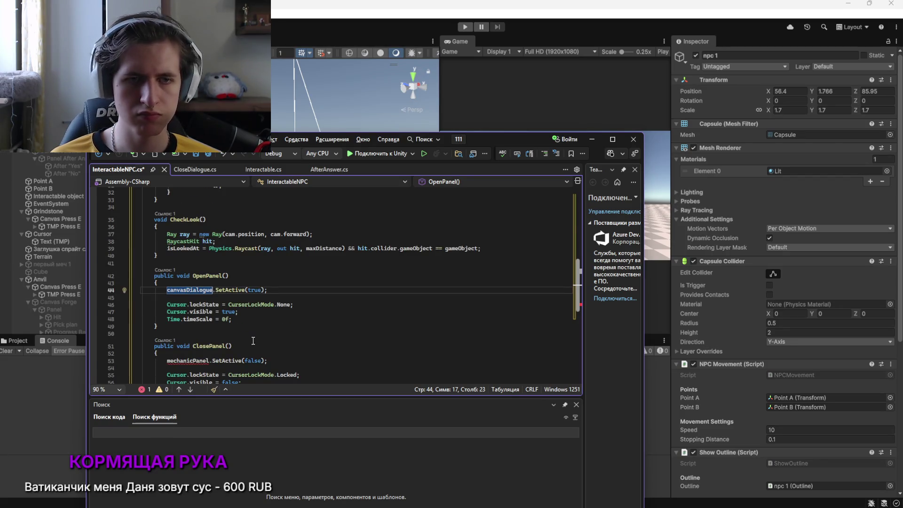
{"action": "double_click", "coordinate": [189, 360]}
{"action": "key", "text": "ctrl+v"}
Add a canvasAnswer.SetActive(false) line after the canvasDialogue one in ClosePanel
{"action": "scroll", "coordinate": [270, 348], "scroll_direction": "down", "scroll_amount": 1}
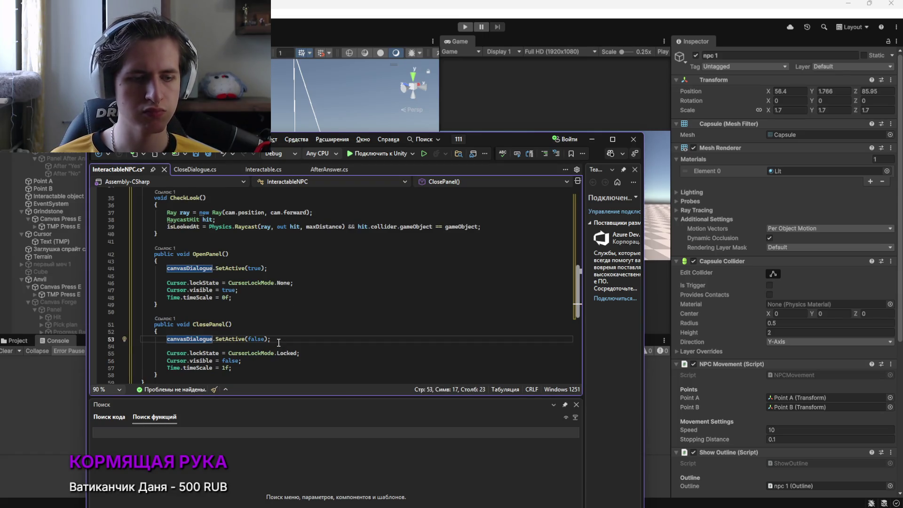
{"action": "scroll", "coordinate": [278, 343], "scroll_direction": "up", "scroll_amount": 10}
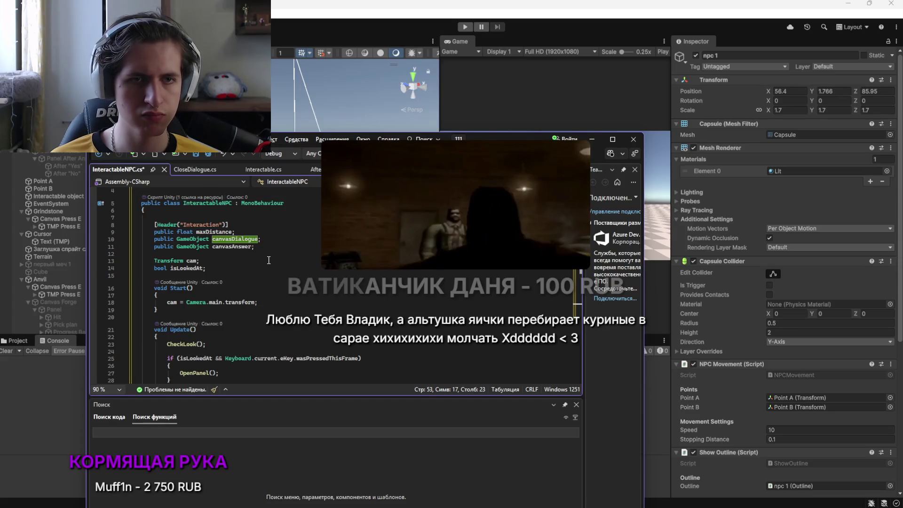
{"action": "scroll", "coordinate": [261, 263], "scroll_direction": "down", "scroll_amount": 11}
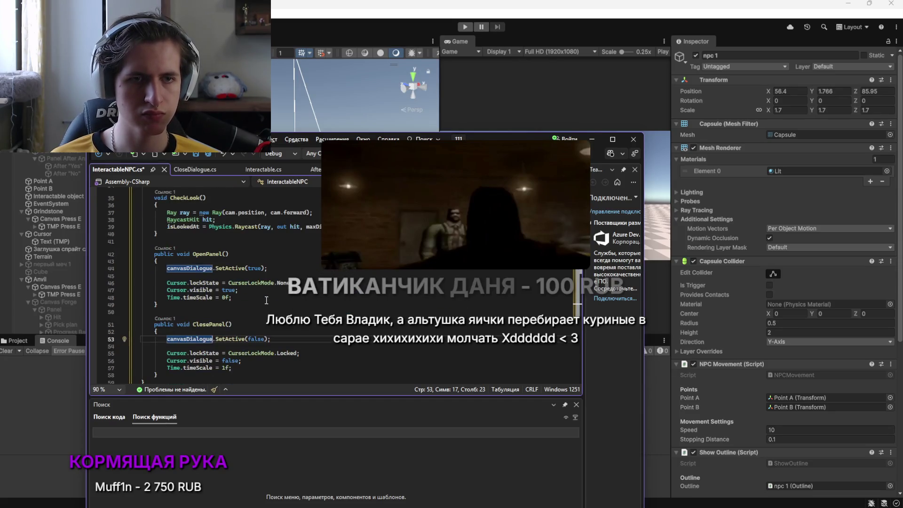
{"action": "left_click_drag", "start_coordinate": [269, 317], "coordinate": [167, 317]}
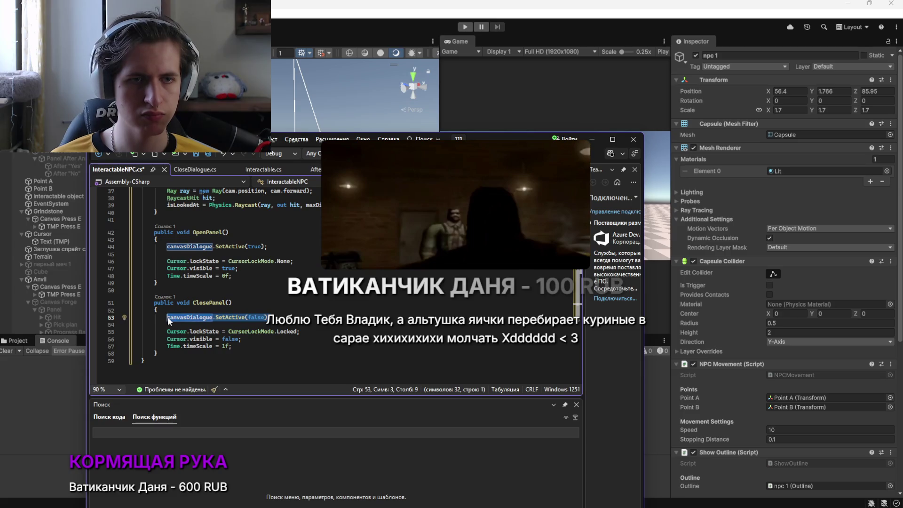
{"action": "key", "text": "alt+Tab"}
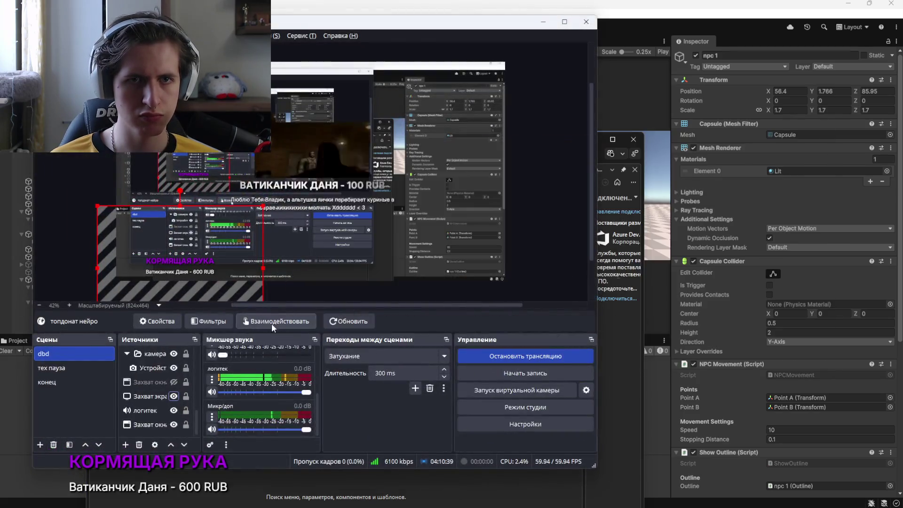
{"action": "key", "text": "alt+Tab"}
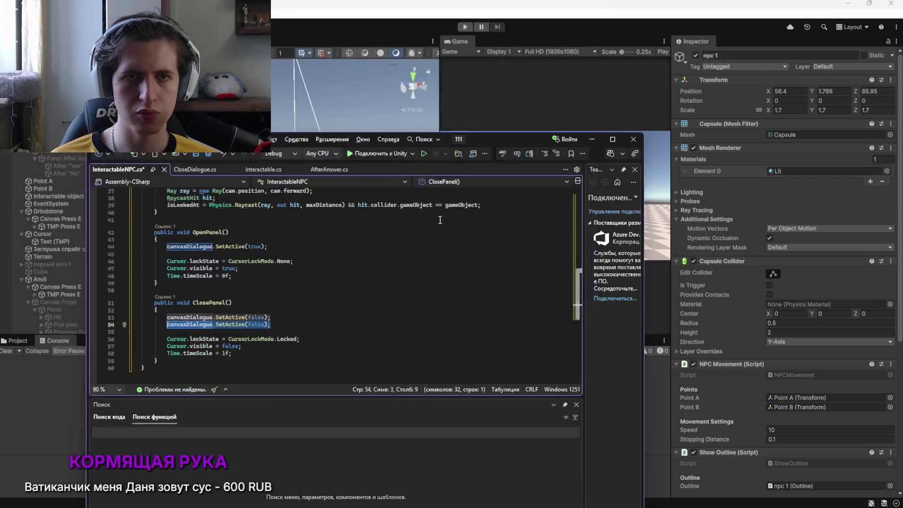
{"action": "left_click", "coordinate": [197, 324]}
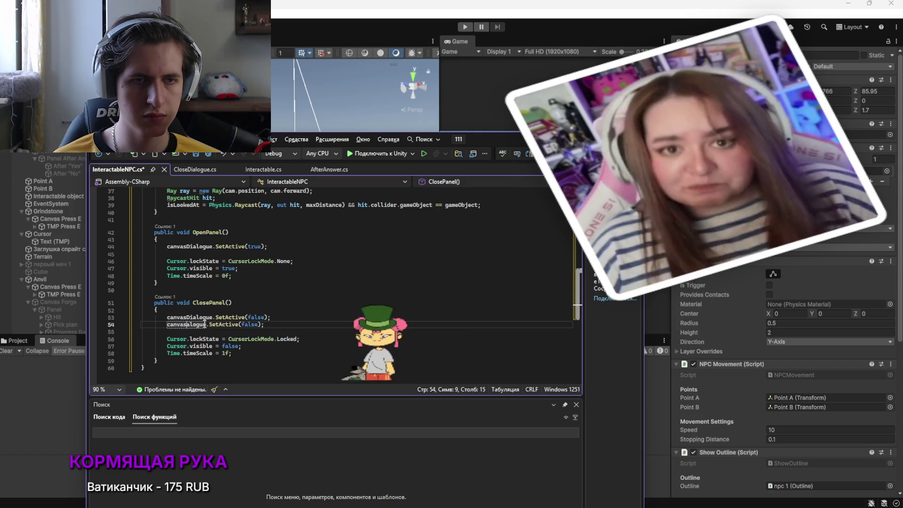
{"action": "key", "text": "BackSpace"}
{"action": "key", "text": "Delete"}
{"action": "key", "text": "Delete"}
{"action": "key", "text": "Delete"}
{"action": "key", "text": "Delete"}
{"action": "key", "text": "Delete"}
{"action": "type", "text": "Ans"}
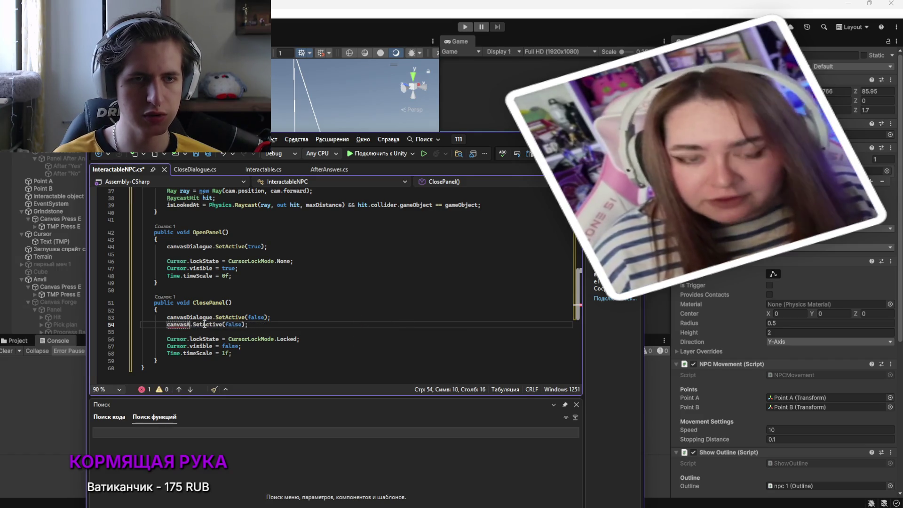
{"action": "type", "text": "wer"}
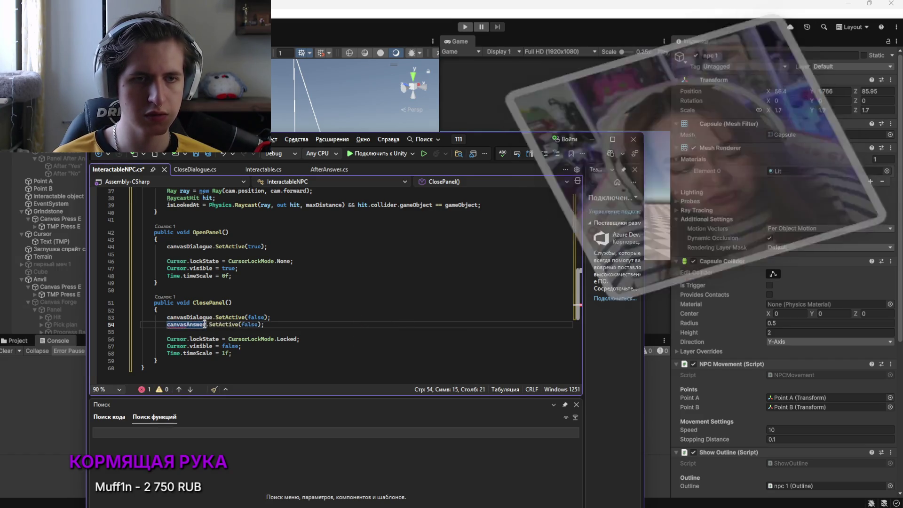
Minimize the music player window and scroll back up the script
{"action": "scroll", "coordinate": [283, 327], "scroll_direction": "up", "scroll_amount": 2}
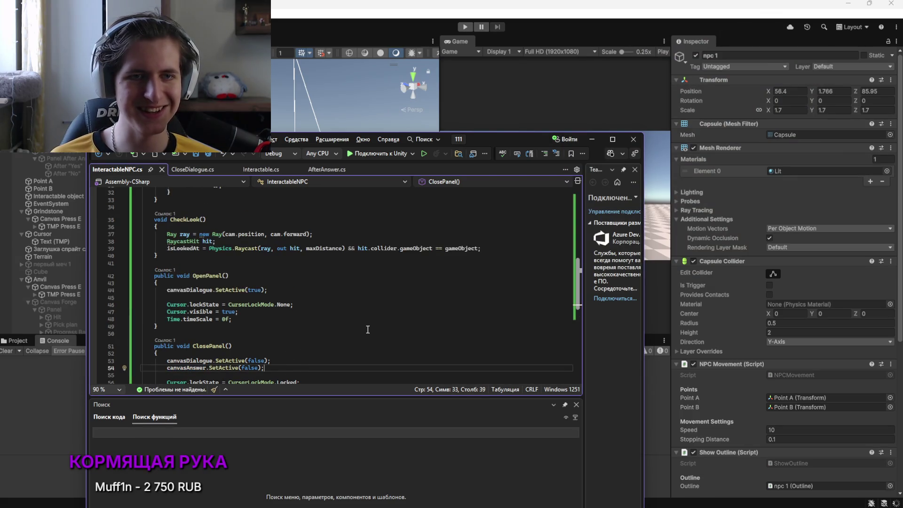
{"action": "scroll", "coordinate": [368, 330], "scroll_direction": "up", "scroll_amount": 5}
{"action": "key", "text": "super+Tab"}
{"action": "left_click", "coordinate": [541, 141]}
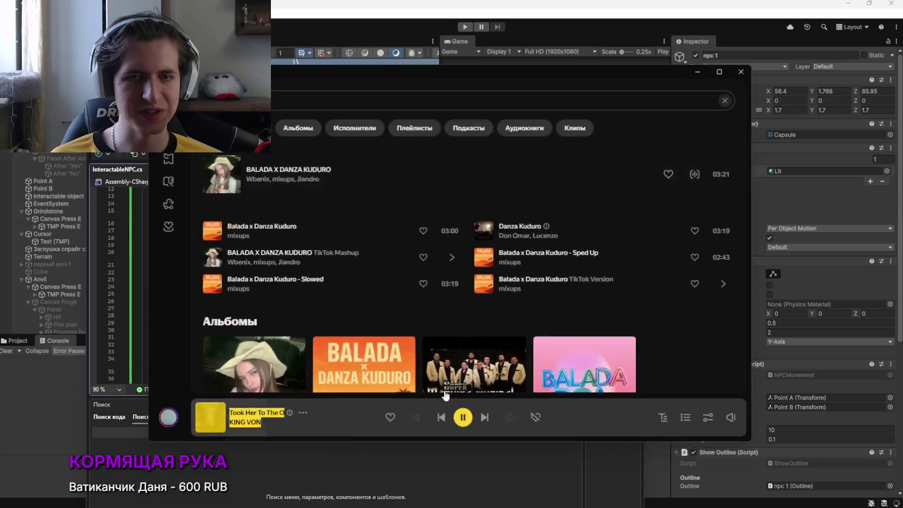
{"action": "left_click", "coordinate": [476, 468]}
{"action": "left_click", "coordinate": [698, 72]}
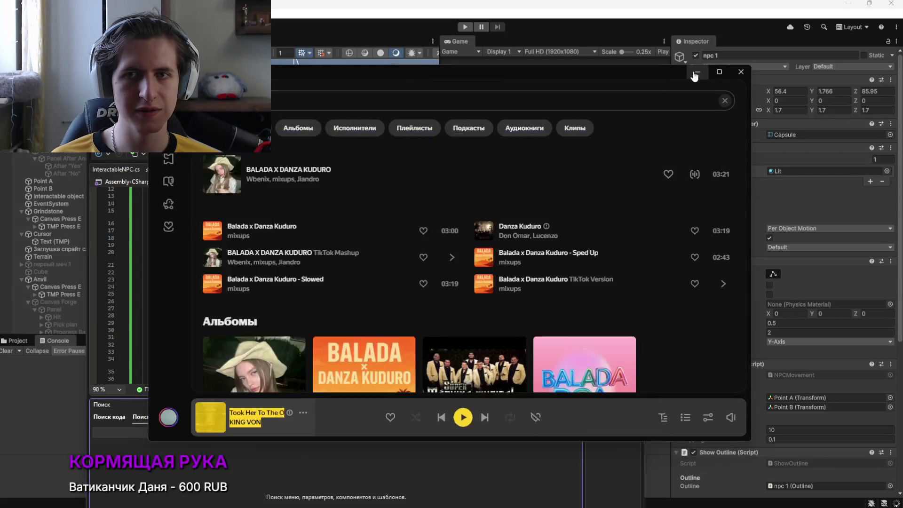
{"action": "scroll", "coordinate": [377, 235], "scroll_direction": "up", "scroll_amount": 3}
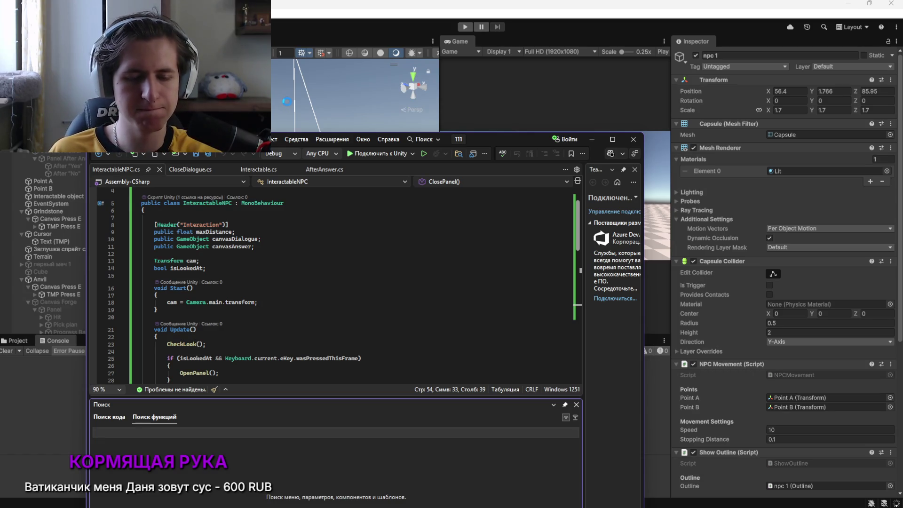
In Unity, assign Canvas Dialogue to npc 1's Interactable NPC, set Max Distance to 4, and enter Play mode
{"action": "left_click", "coordinate": [503, 109]}
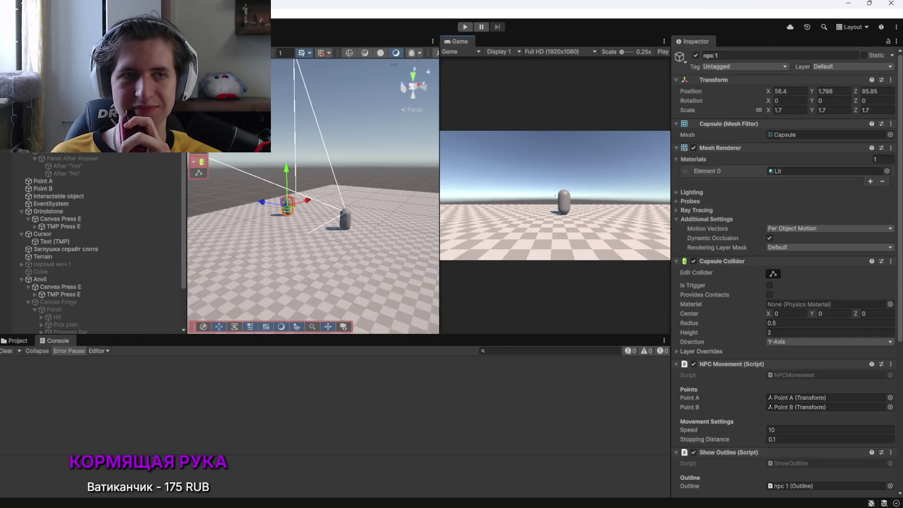
{"action": "scroll", "coordinate": [756, 317], "scroll_direction": "down", "scroll_amount": 10}
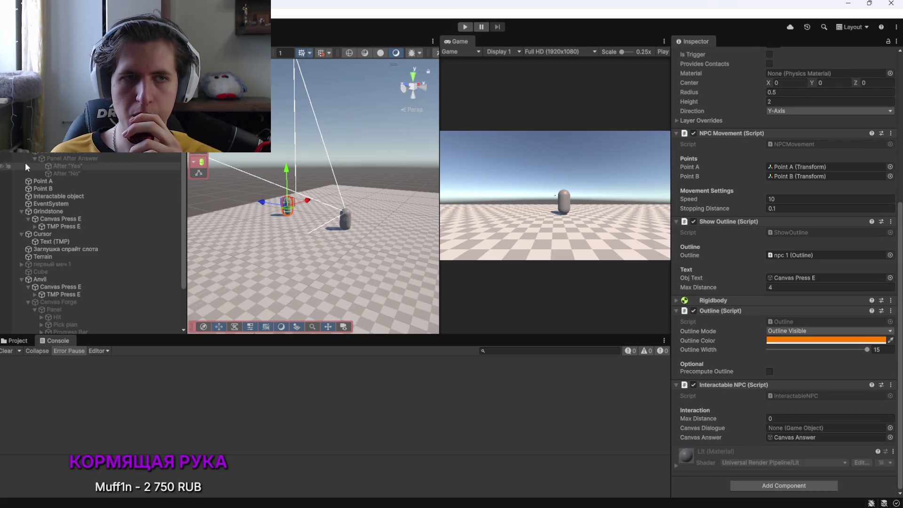
{"action": "left_click_drag", "start_coordinate": [830, 437], "coordinate": [824, 428]}
{"action": "left_click", "coordinate": [795, 417]}
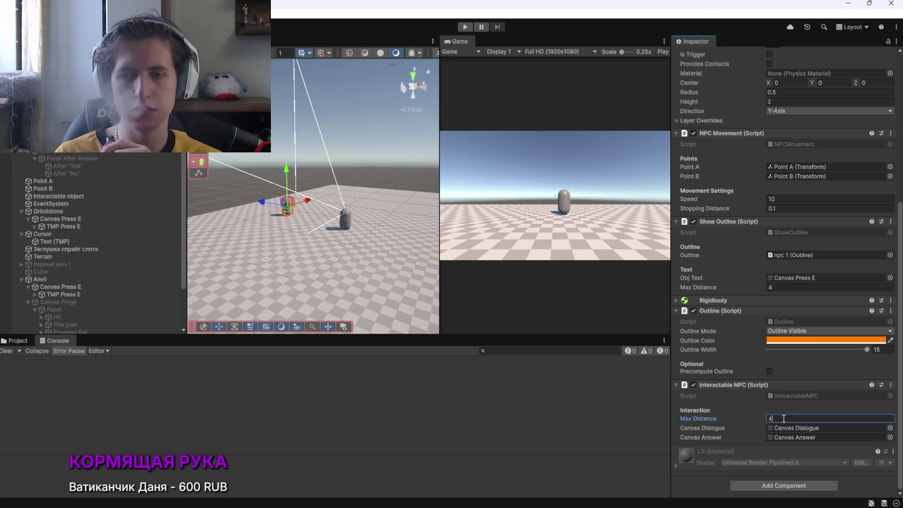
{"action": "type", "text": "4"}
{"action": "key", "text": "Return"}
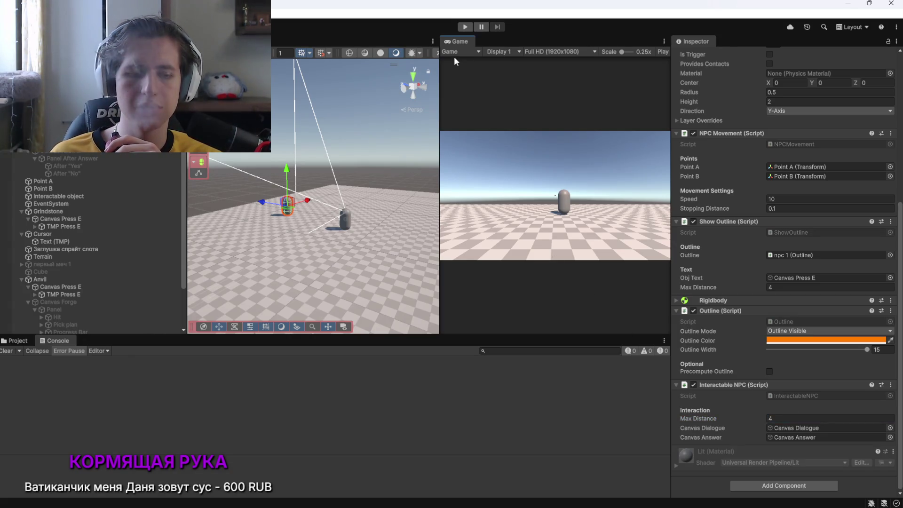
{"action": "left_click", "coordinate": [464, 27]}
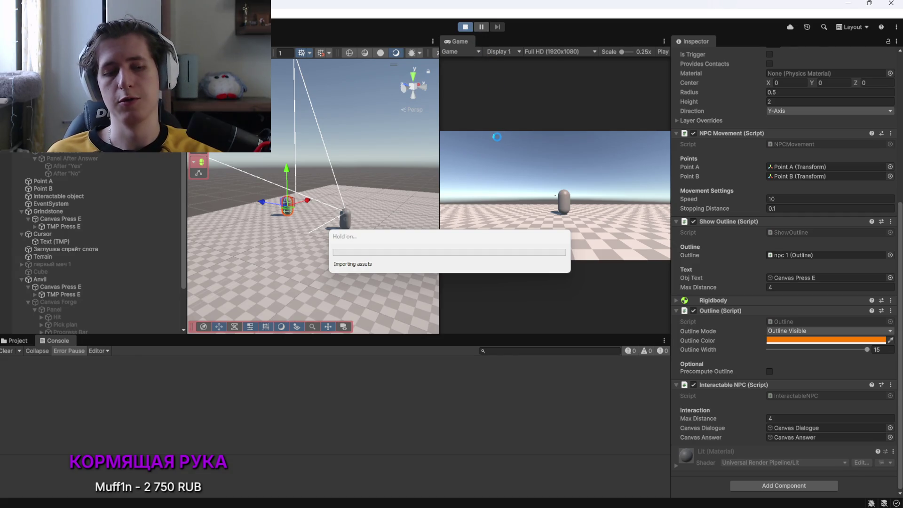
Open the NPC dialogue with E, close it, then reopen it and accept the sword request
{"action": "key", "text": "alt+Tab"}
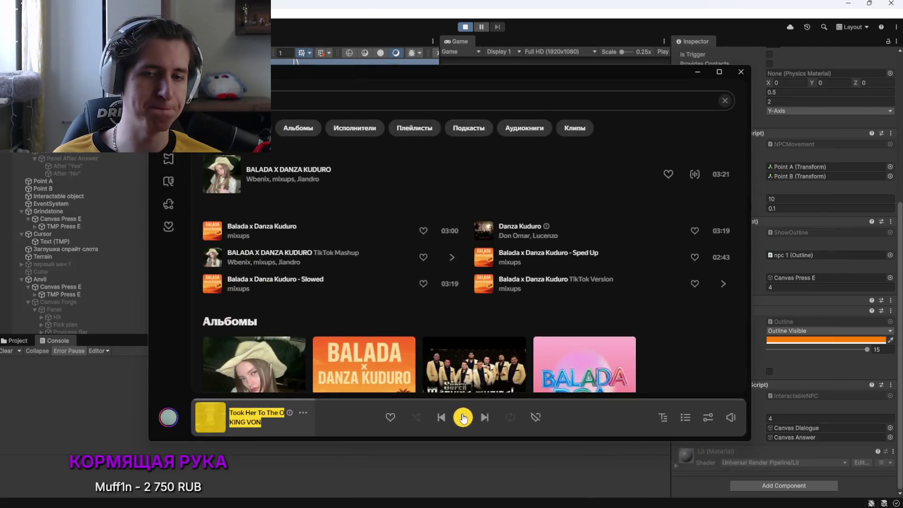
{"action": "key", "text": "alt+Tab"}
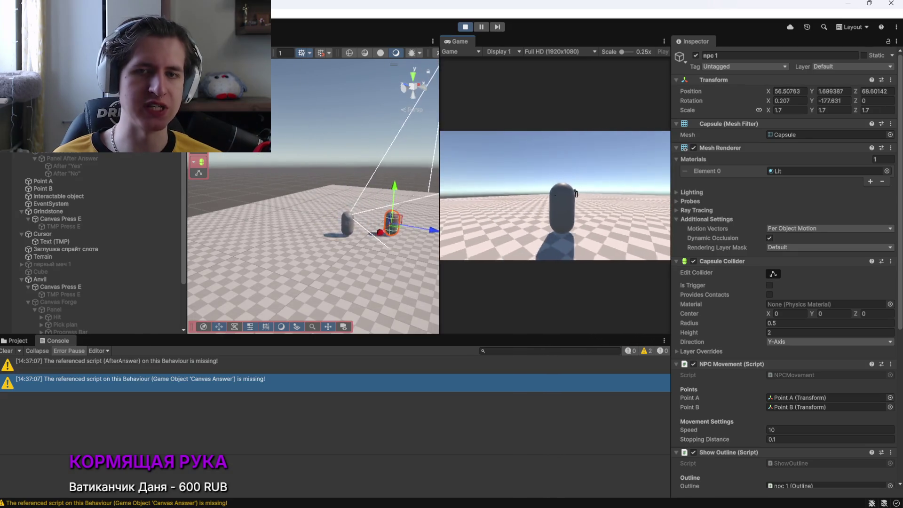
{"action": "key", "text": "e"}
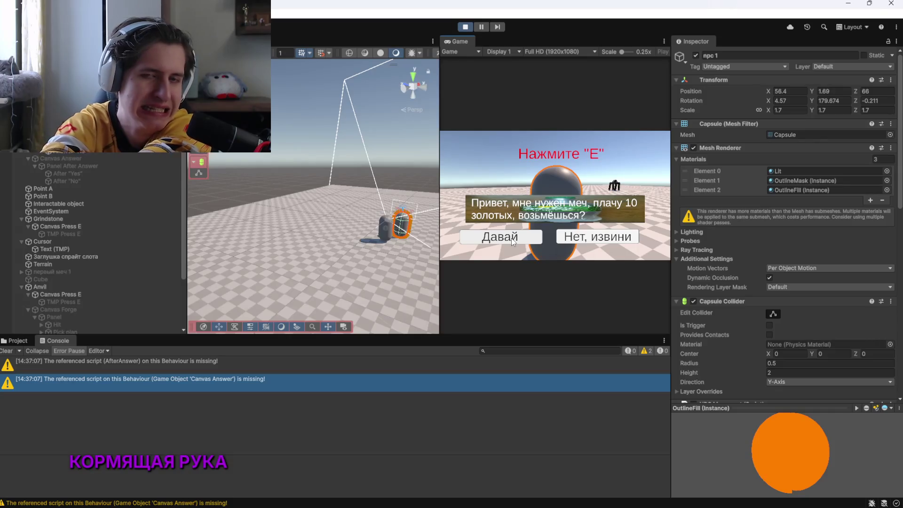
{"action": "left_click", "coordinate": [514, 242]}
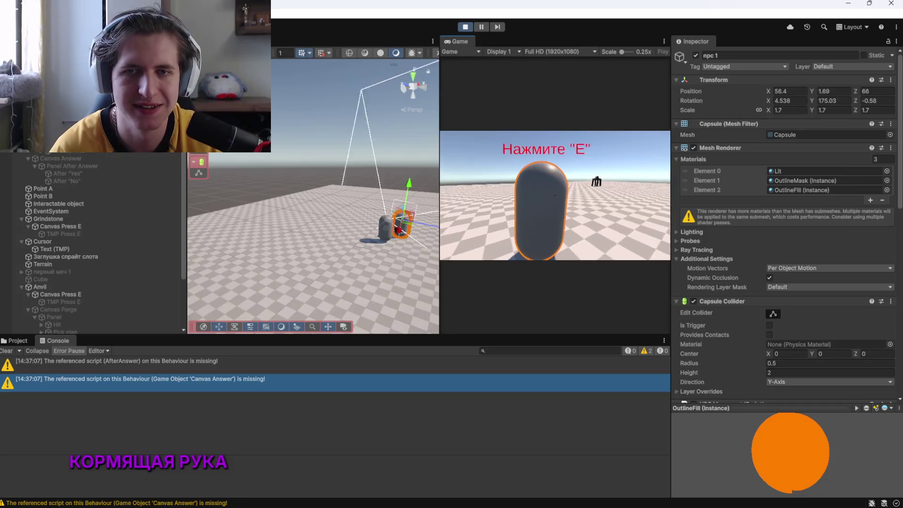
{"action": "left_click", "coordinate": [128, 219]}
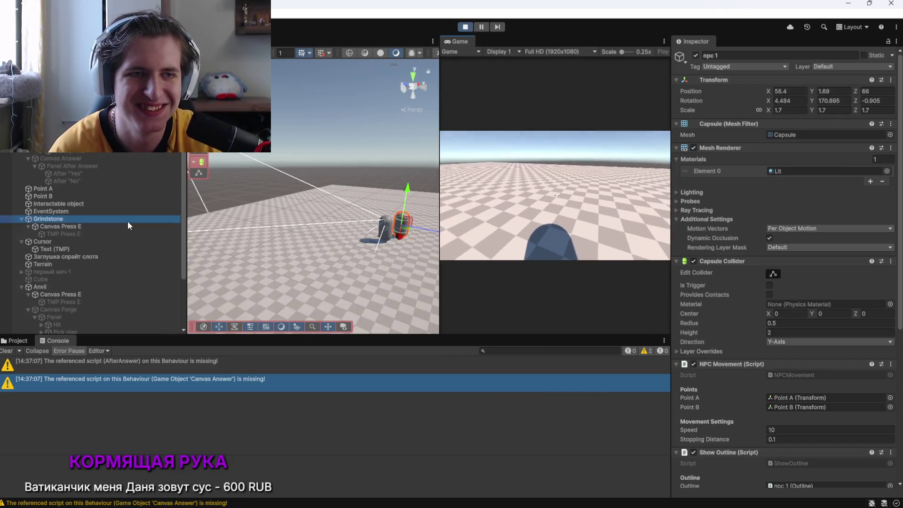
{"action": "left_click", "coordinate": [485, 197]}
{"action": "key", "text": "e"}
{"action": "left_click", "coordinate": [517, 236]}
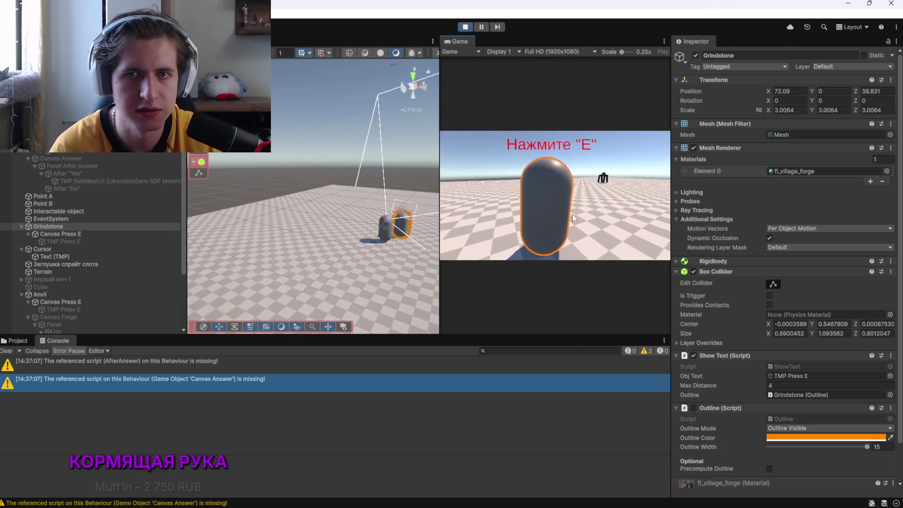
{"action": "key", "text": "alt+Tab"}
{"action": "key", "text": "alt+Tab"}
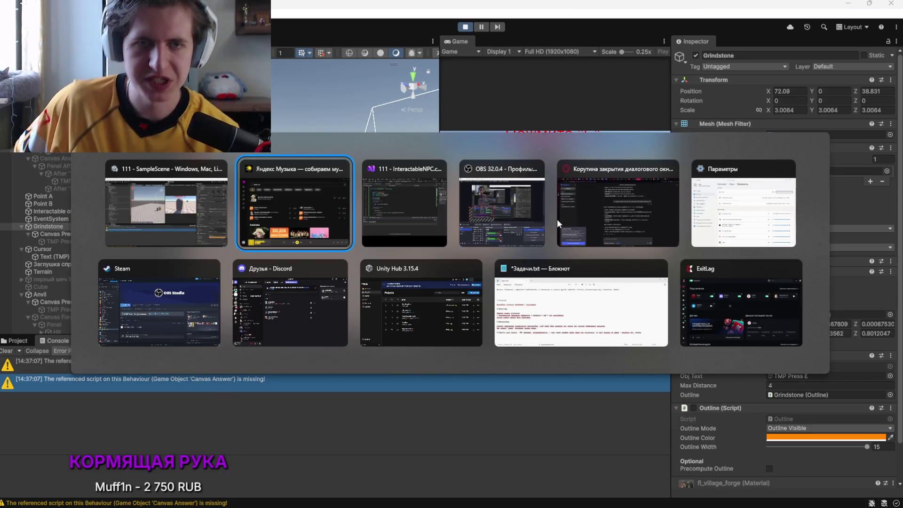
Remove the half-typed 'return canvasAnswer' line and the blank line from ClosePanel
{"action": "scroll", "coordinate": [332, 291], "scroll_direction": "down", "scroll_amount": 4}
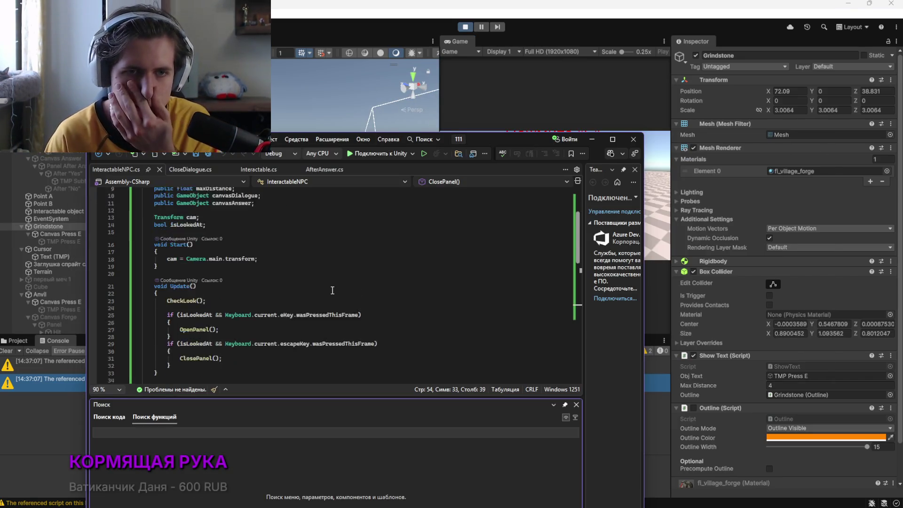
{"action": "scroll", "coordinate": [332, 289], "scroll_direction": "down", "scroll_amount": 5}
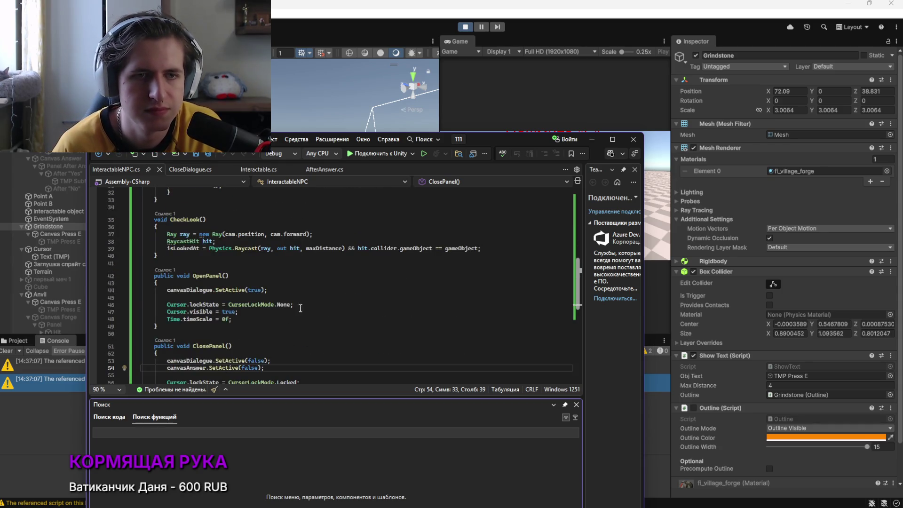
{"action": "left_click", "coordinate": [251, 320]}
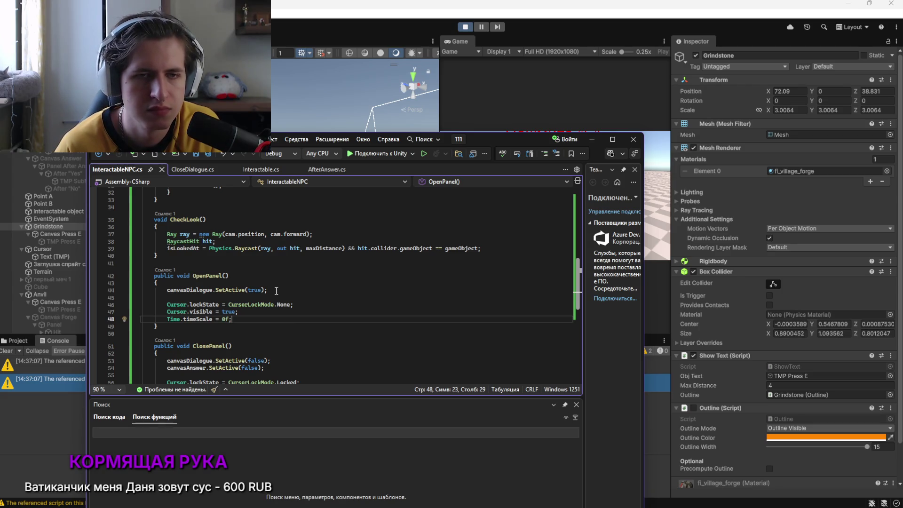
{"action": "scroll", "coordinate": [276, 291], "scroll_direction": "down", "scroll_amount": 2}
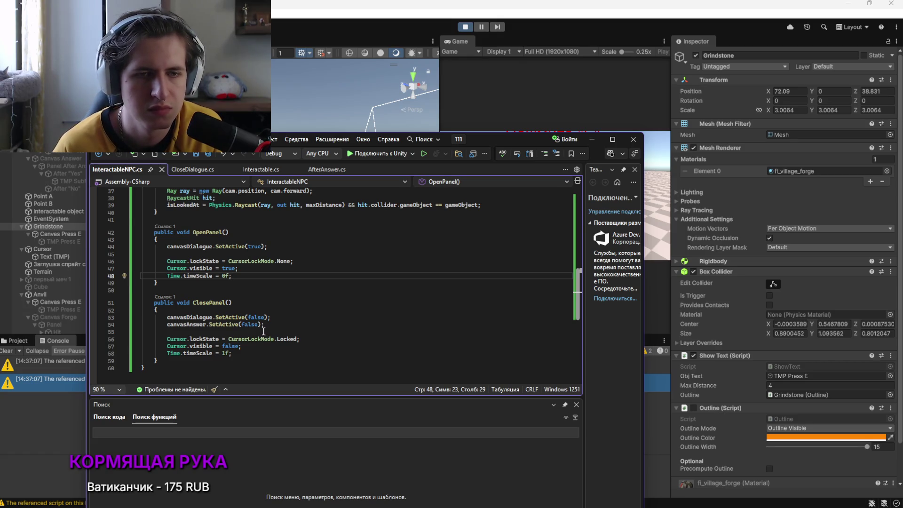
{"action": "left_click", "coordinate": [269, 327]}
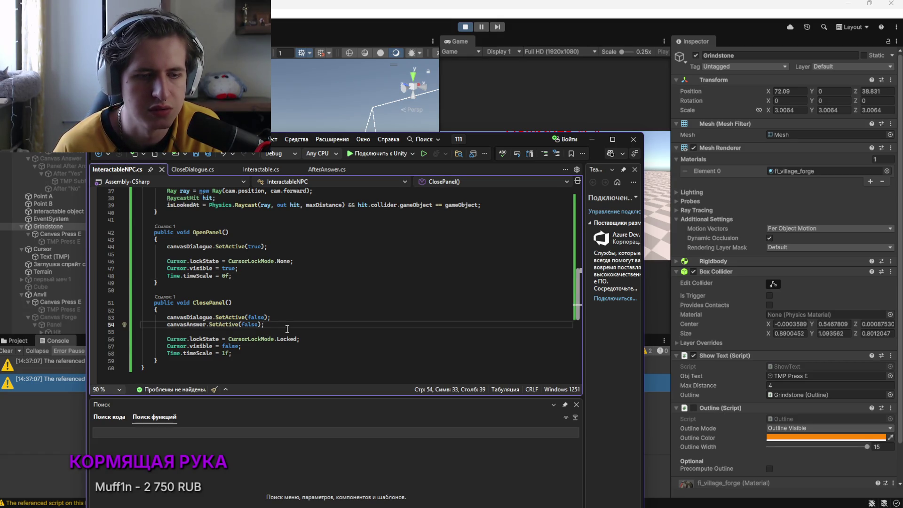
{"action": "key", "text": "Return"}
{"action": "key", "text": "Return"}
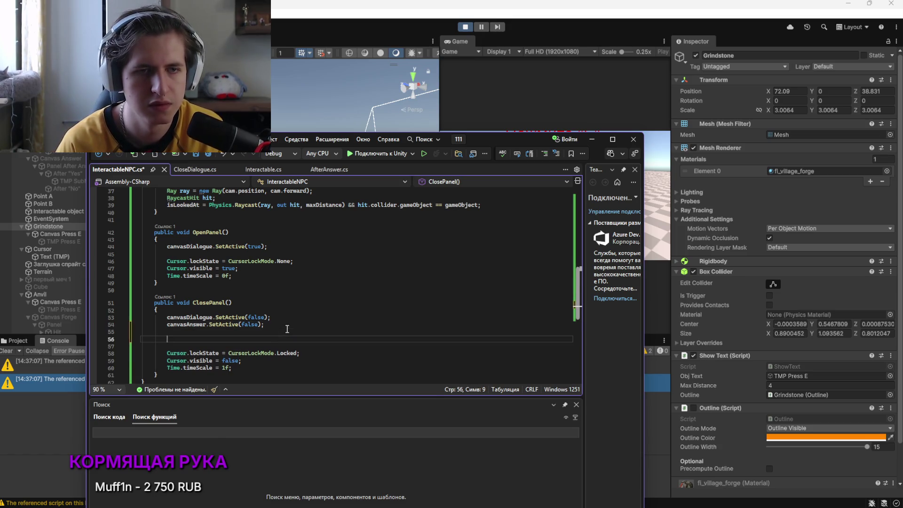
{"action": "type", "text": "return"}
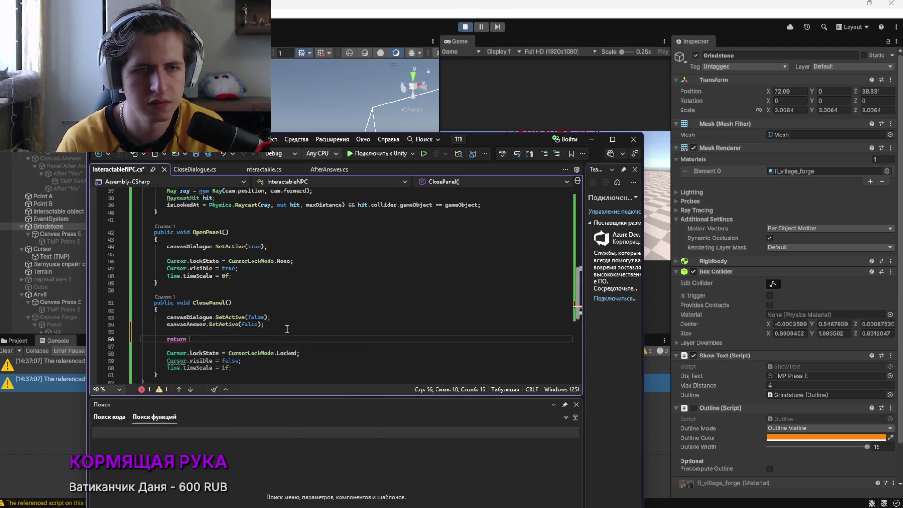
{"action": "type", "text": " can"}
{"action": "key", "text": "Tab"}
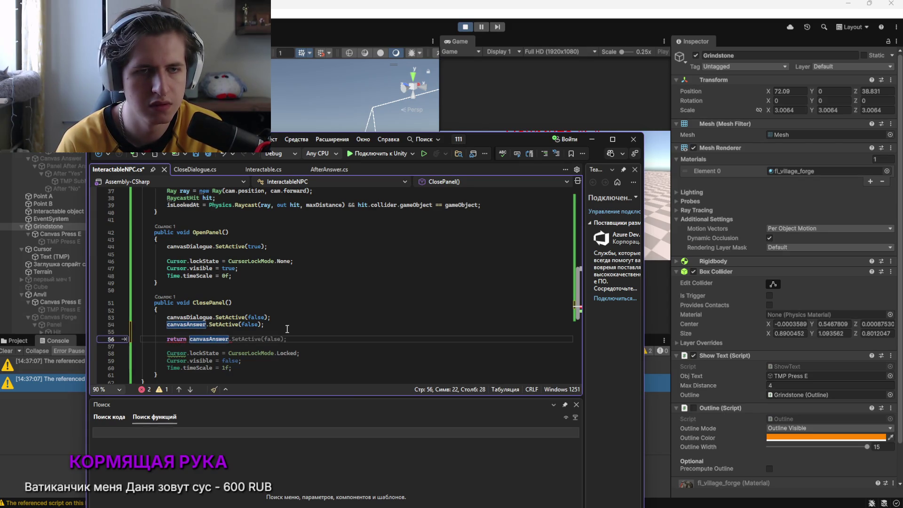
{"action": "key", "text": "BackSpace"}
{"action": "key", "text": "BackSpace"}
{"action": "key", "text": "BackSpace"}
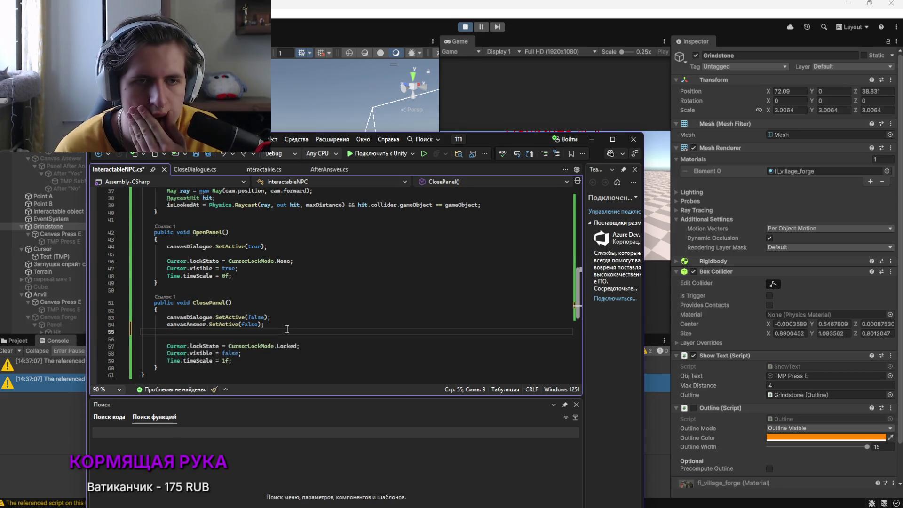
{"action": "key", "text": "BackSpace"}
{"action": "key", "text": "BackSpace"}
{"action": "key", "text": "BackSpace"}
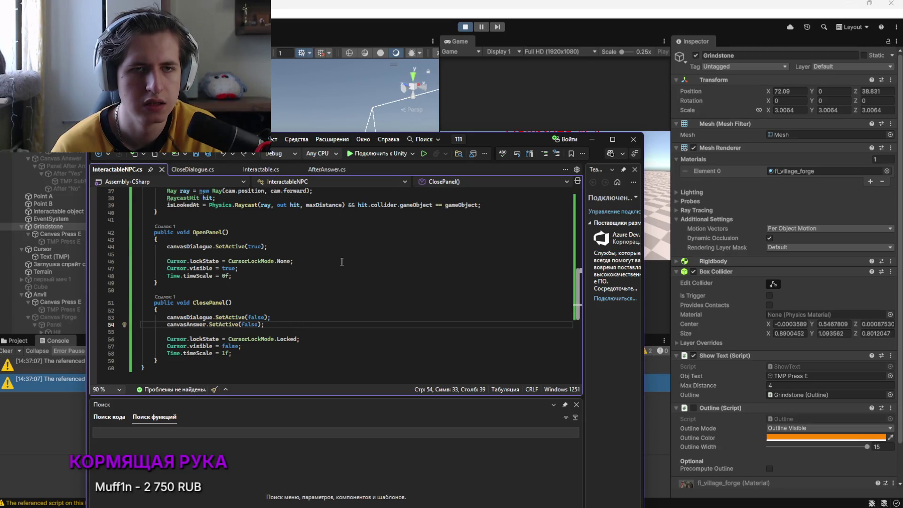
{"action": "scroll", "coordinate": [334, 260], "scroll_direction": "up", "scroll_amount": 1}
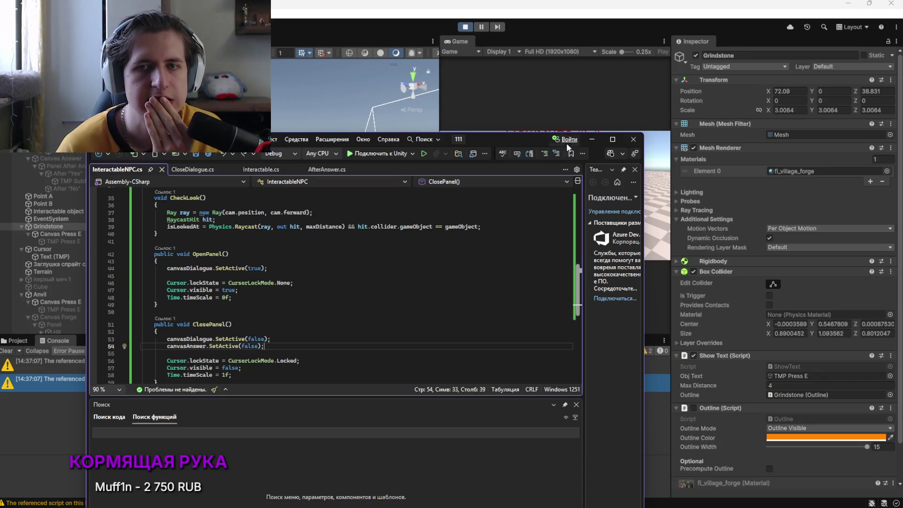
{"action": "left_click_drag", "start_coordinate": [516, 139], "coordinate": [520, 266]}
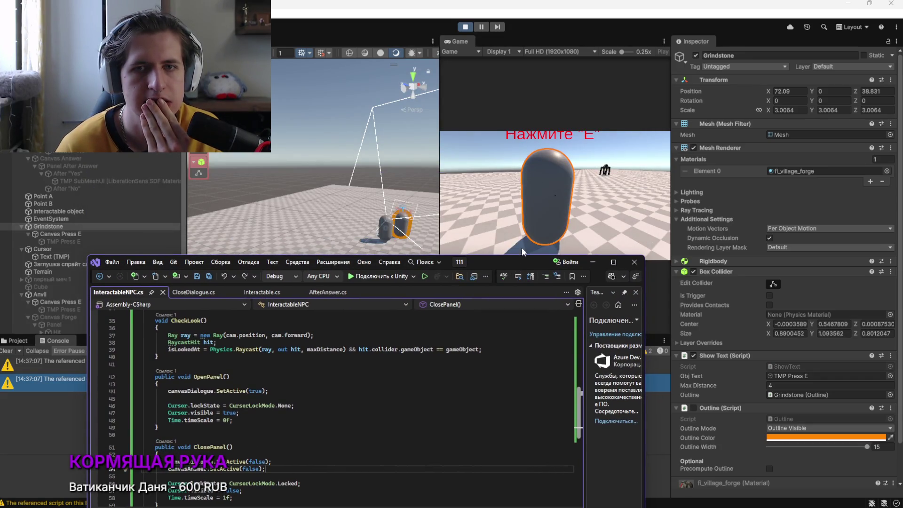
Restart Play mode in Unity after the script reload and return focus to the running game
{"action": "left_click", "coordinate": [471, 27]}
{"action": "left_click", "coordinate": [464, 27]}
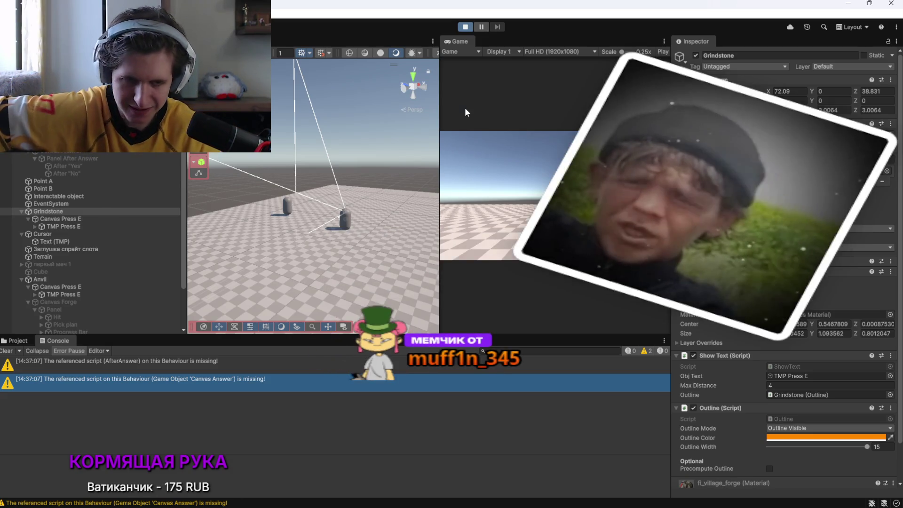
{"action": "key", "text": "alt+Tab"}
{"action": "key", "text": "Tab"}
{"action": "key", "text": "Tab"}
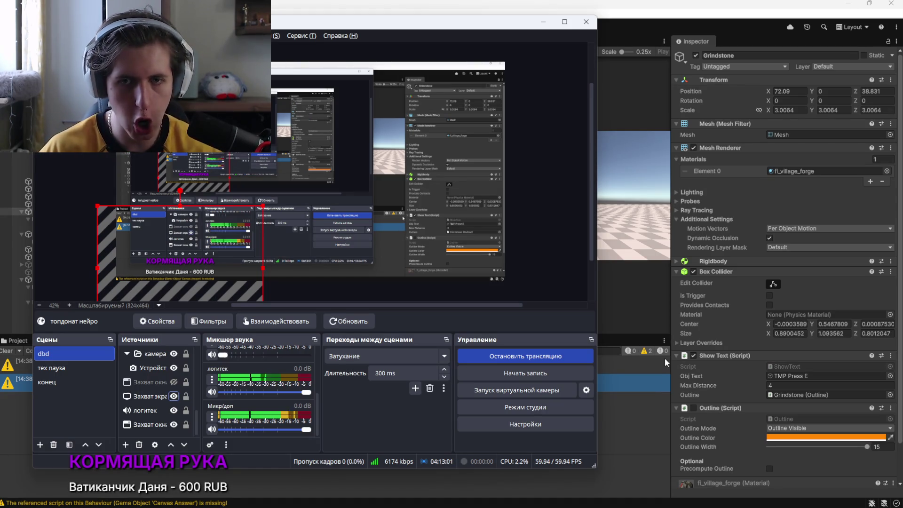
{"action": "left_click", "coordinate": [668, 291]}
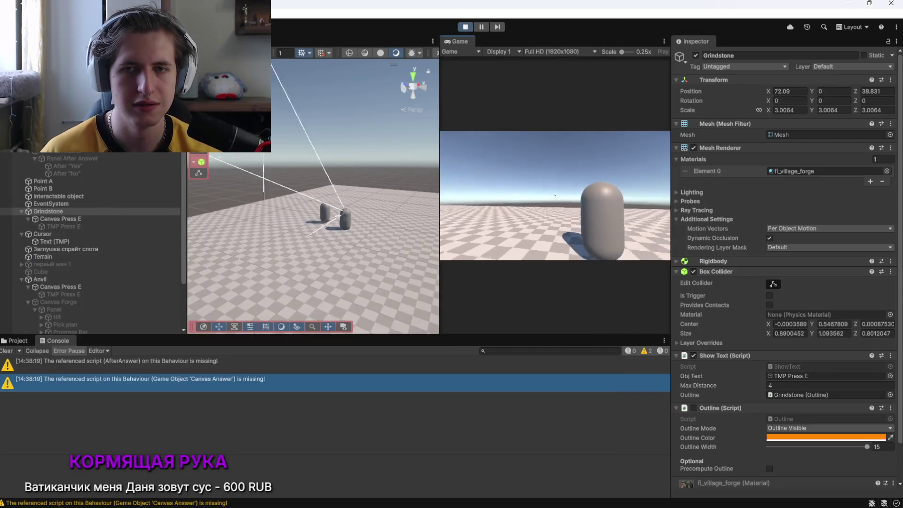
Toggle the grindstone dialogue with E three times, decline with 'Нет, извини', then stop Play
{"action": "key", "text": "s"}
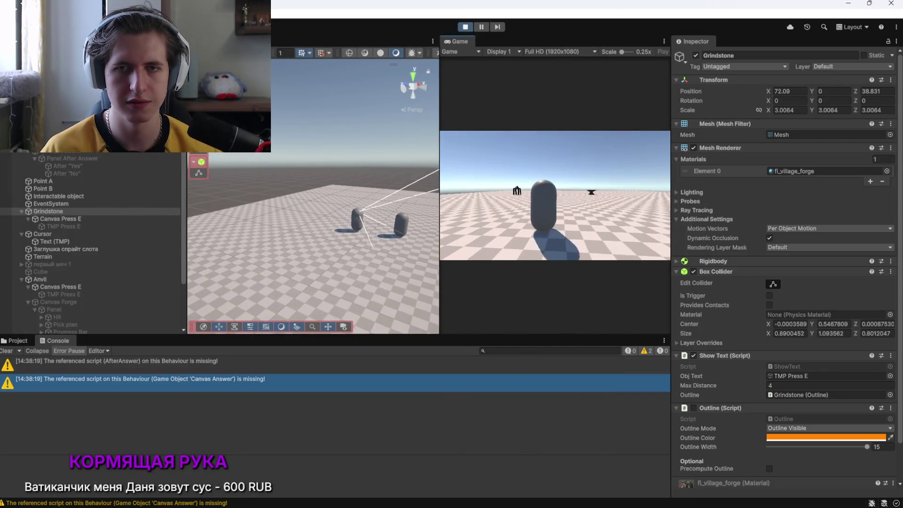
{"action": "key", "text": "e"}
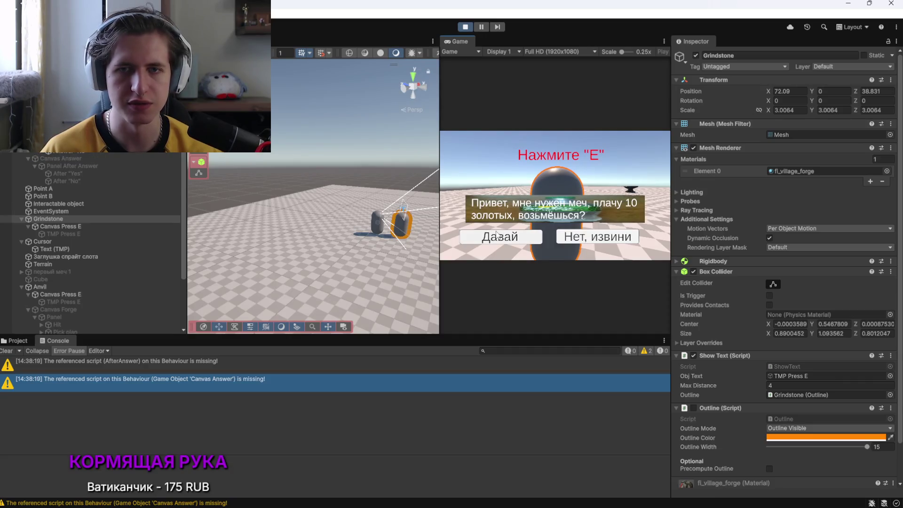
{"action": "key", "text": "e"}
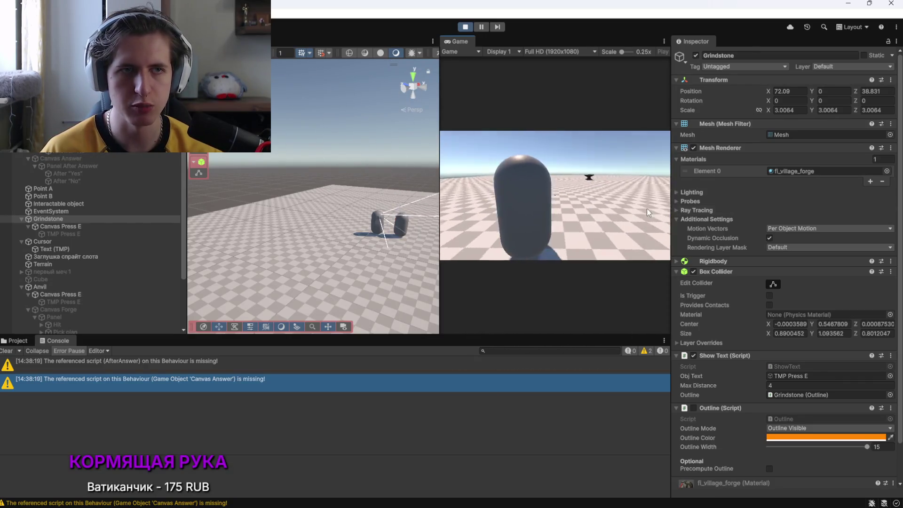
{"action": "key", "text": "e"}
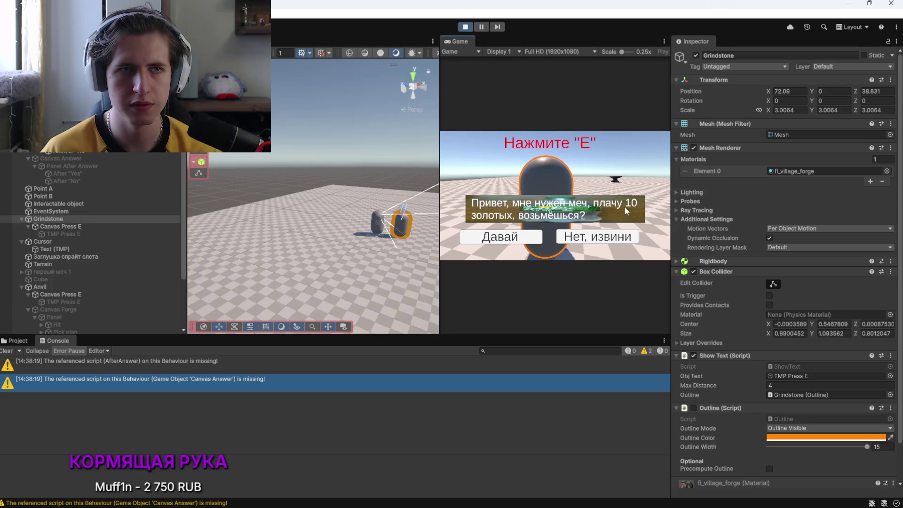
{"action": "key", "text": "e"}
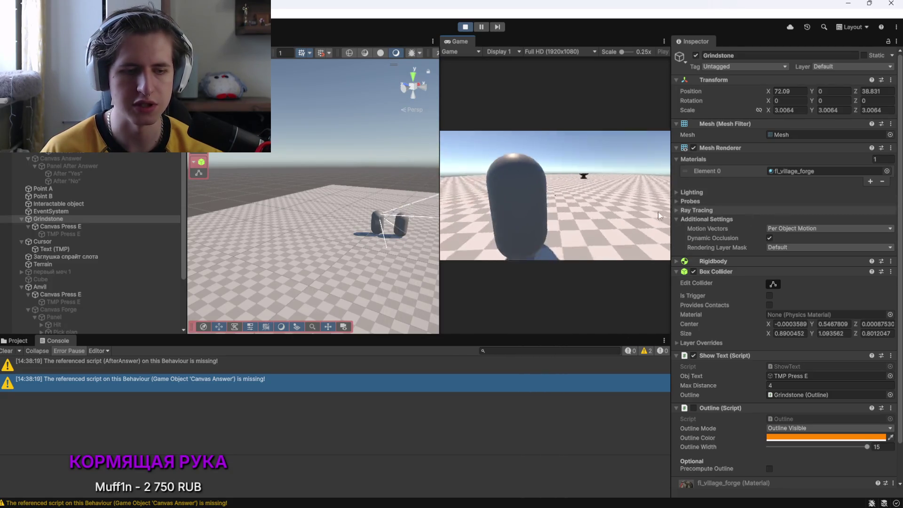
{"action": "key", "text": "e"}
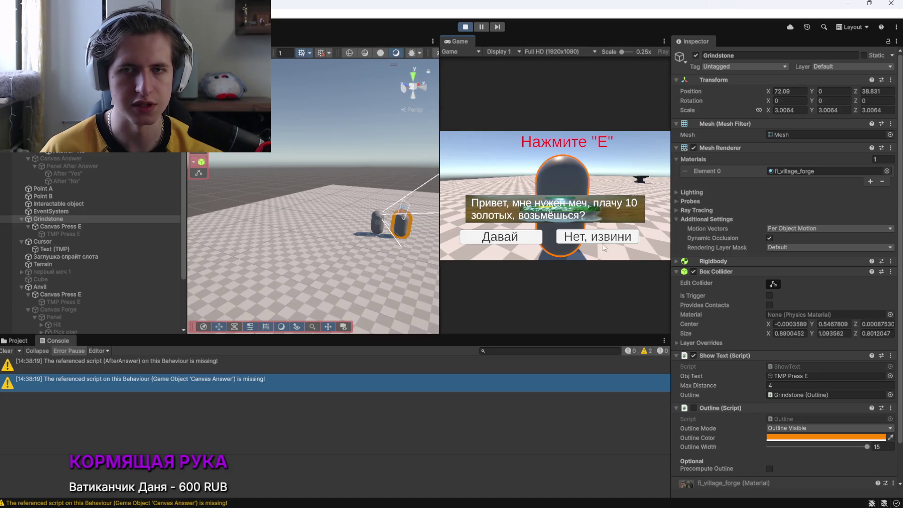
{"action": "key", "text": "e"}
{"action": "key", "text": "e"}
{"action": "key", "text": "e"}
{"action": "key", "text": "e"}
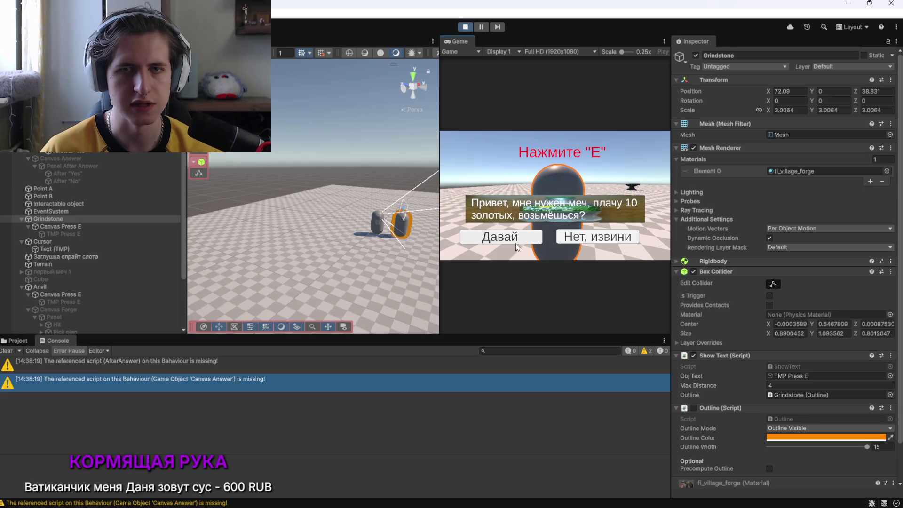
{"action": "left_click", "coordinate": [587, 242]}
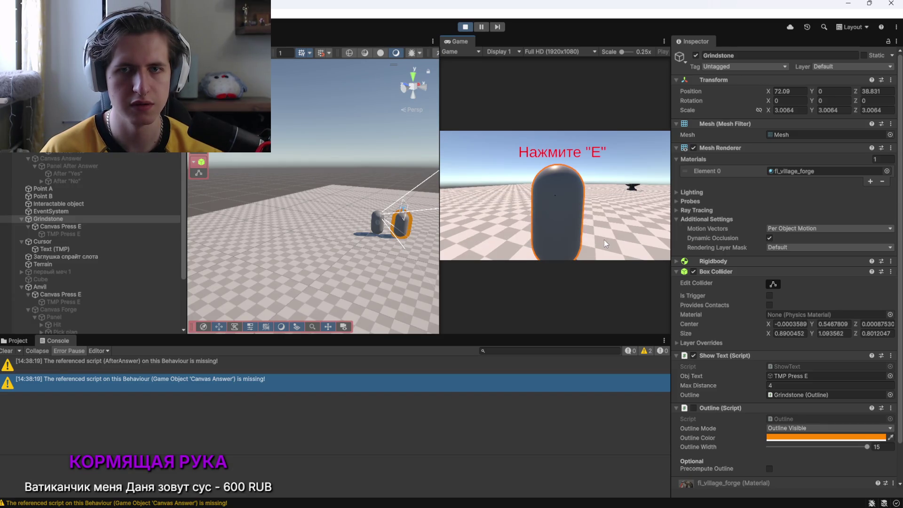
{"action": "key", "text": "w"}
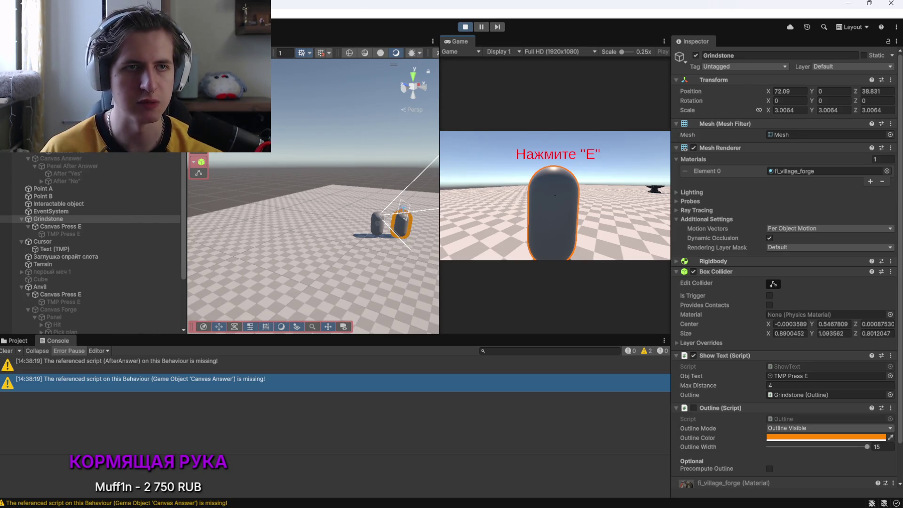
{"action": "key", "text": "ctrl+p"}
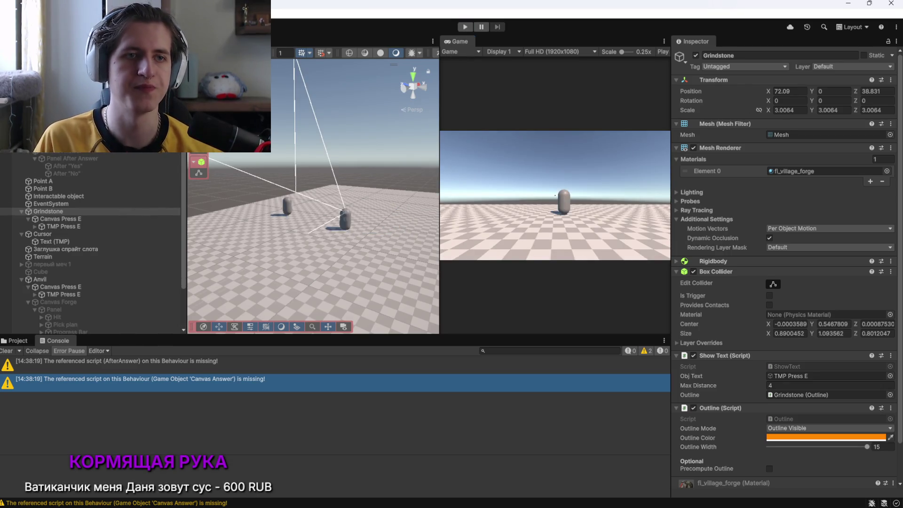
Inspect Canvas Answer's components, then start Play mode again
{"action": "left_click", "coordinate": [86, 152]}
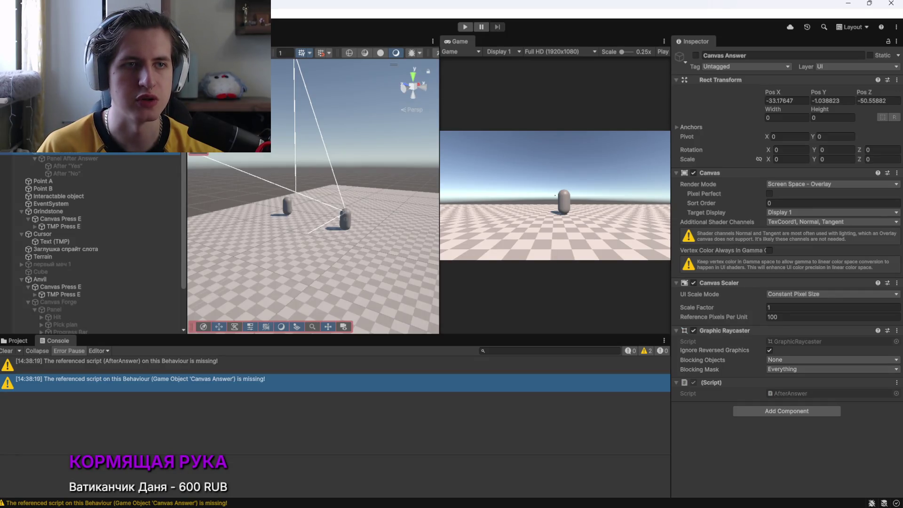
{"action": "left_click", "coordinate": [464, 27]}
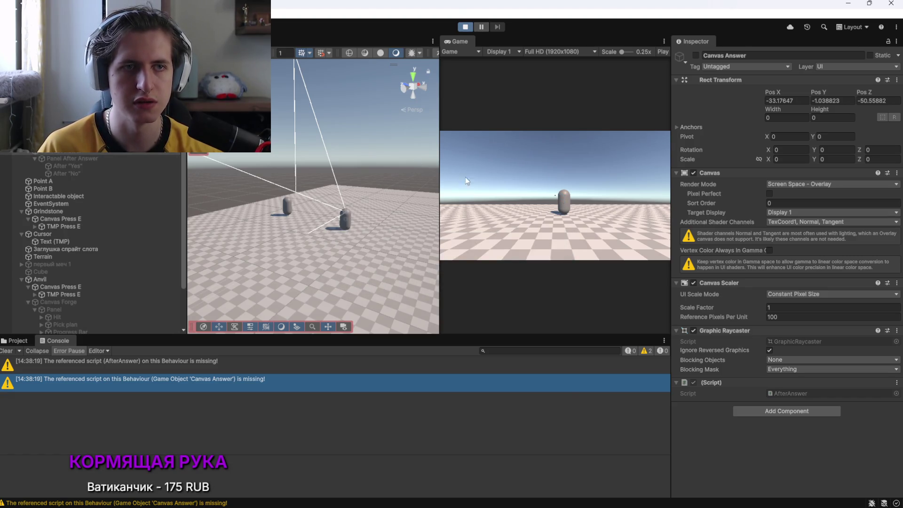
Accept the grindstone's sword request with 'Давай', close the thanks panel, stop Play, and switch to the browser
{"action": "left_click", "coordinate": [506, 196]}
{"action": "key", "text": "w"}
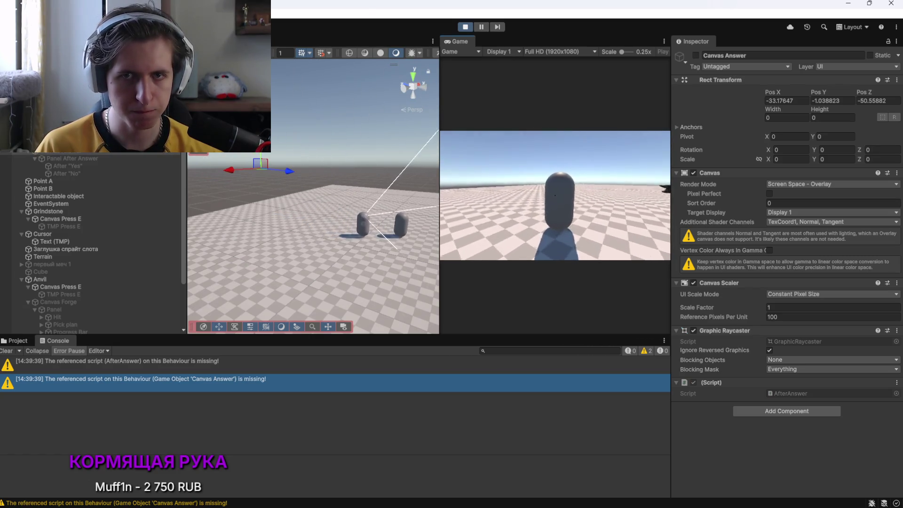
{"action": "key", "text": "e"}
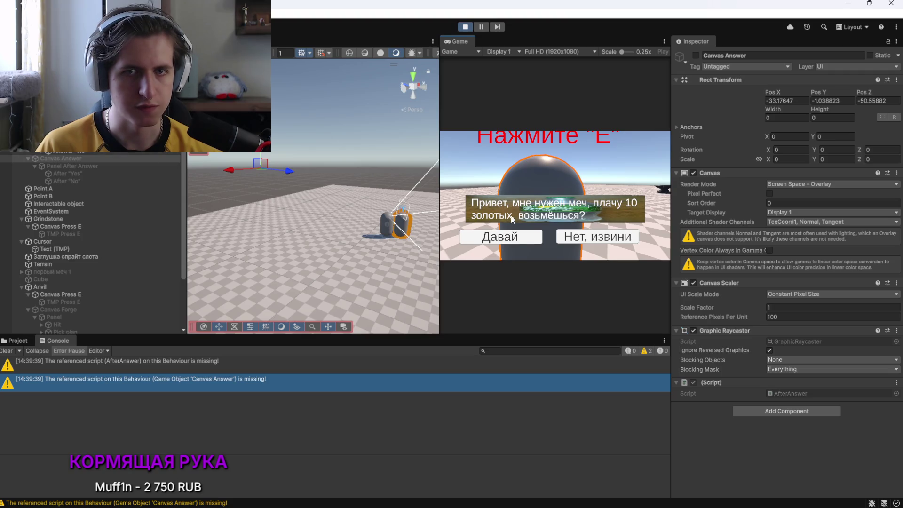
{"action": "left_click", "coordinate": [507, 236]}
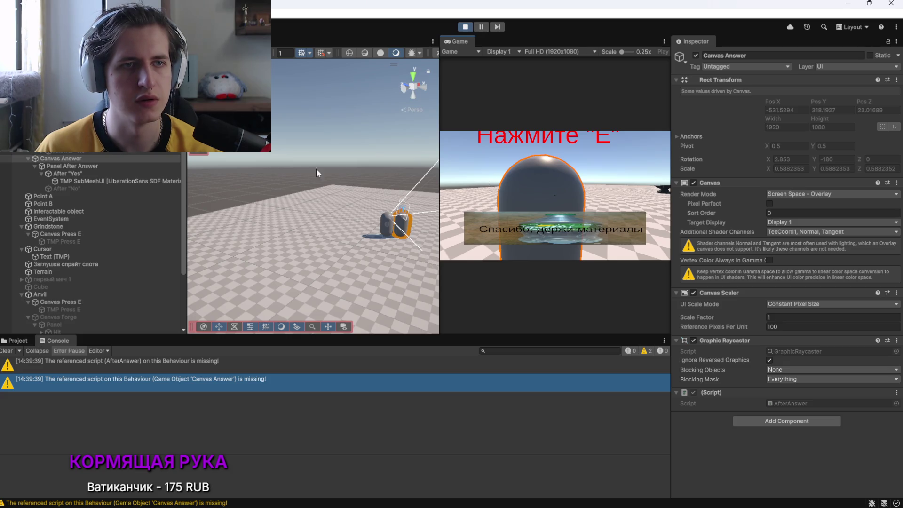
{"action": "key", "text": "w"}
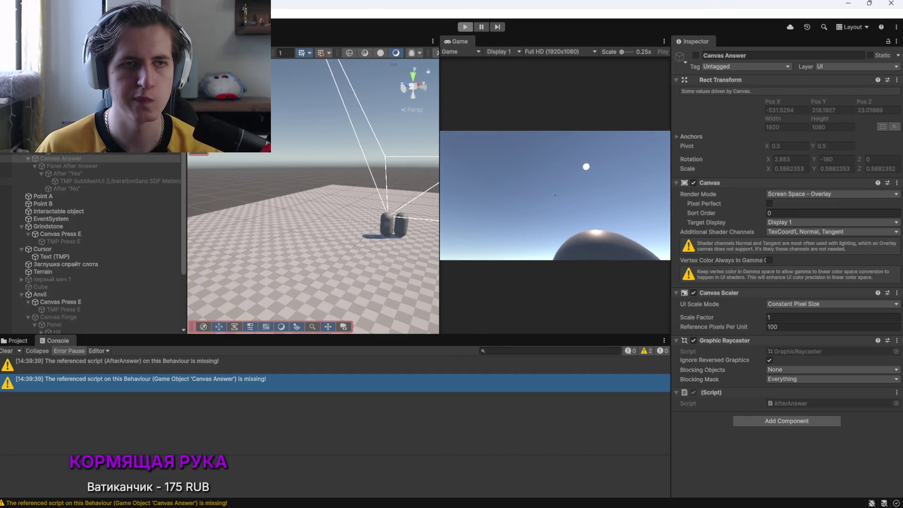
{"action": "left_click", "coordinate": [464, 27]}
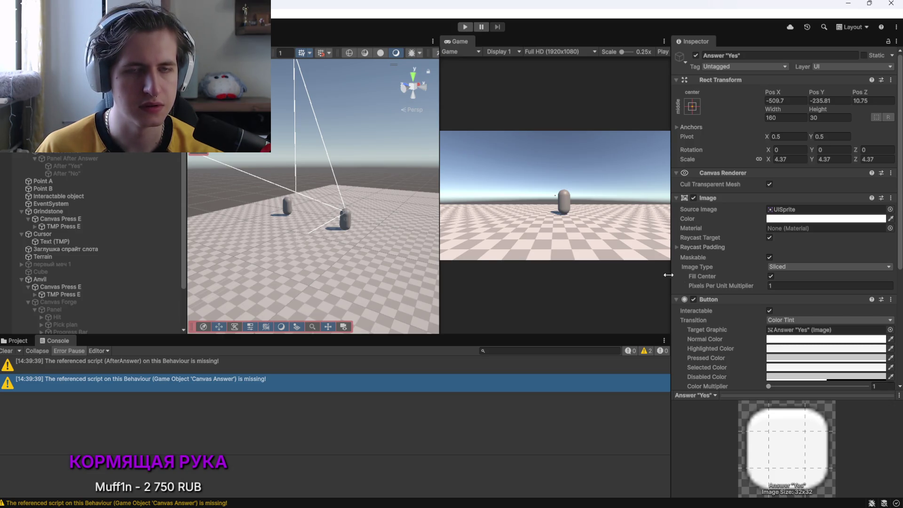
{"action": "key", "text": "alt+Tab"}
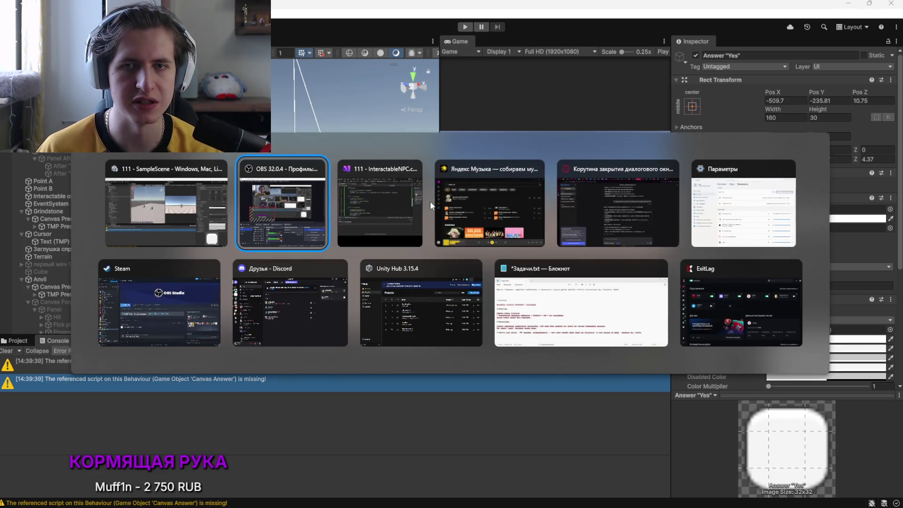
{"action": "left_click", "coordinate": [611, 212]}
Open the AI character widget's edit settings in the donations dashboard
{"action": "left_click", "coordinate": [774, 13]}
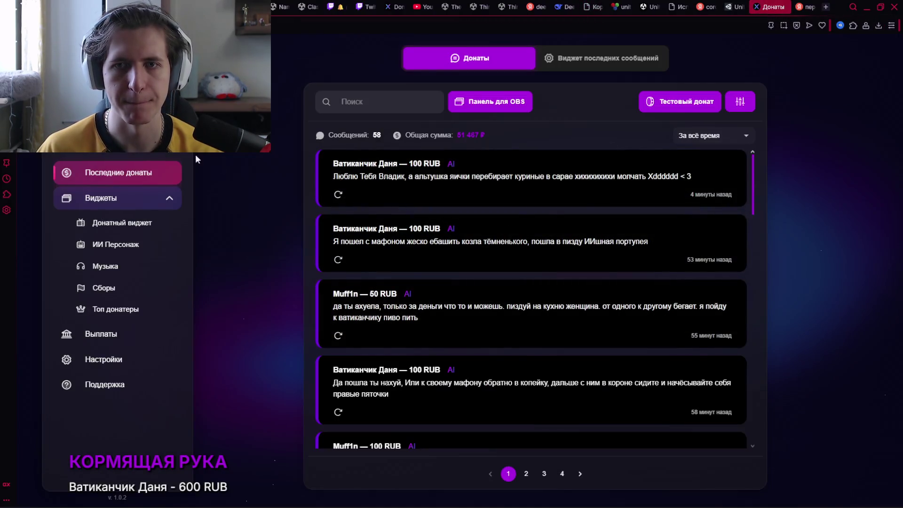
{"action": "left_click", "coordinate": [96, 244]}
{"action": "left_click", "coordinate": [752, 284]}
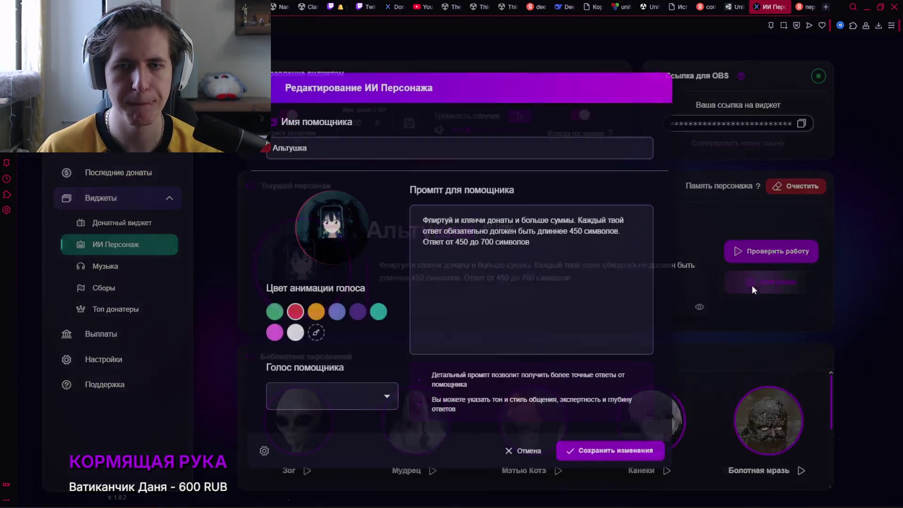
Change the persona prompt's two 450 limits to 750 and 700 to 1000, then save
{"action": "left_click", "coordinate": [621, 236]}
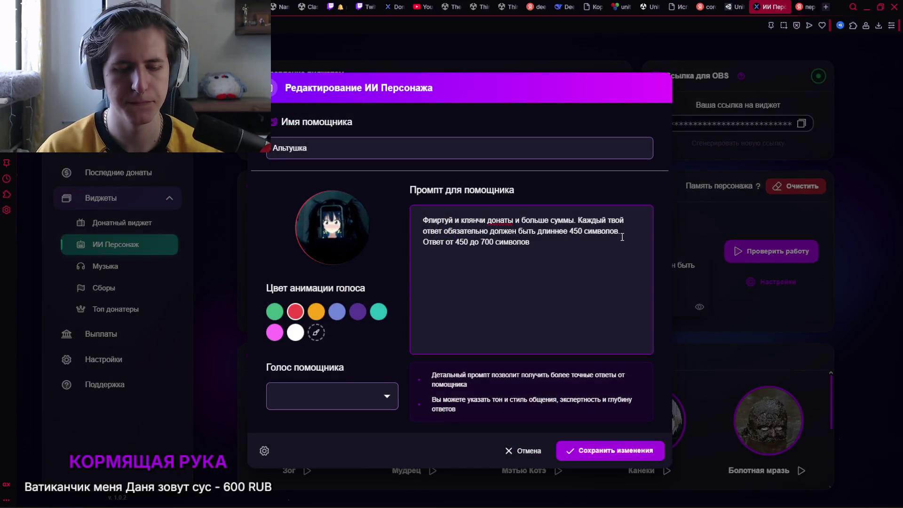
{"action": "key", "text": "BackSpace"}
{"action": "type", "text": "7"}
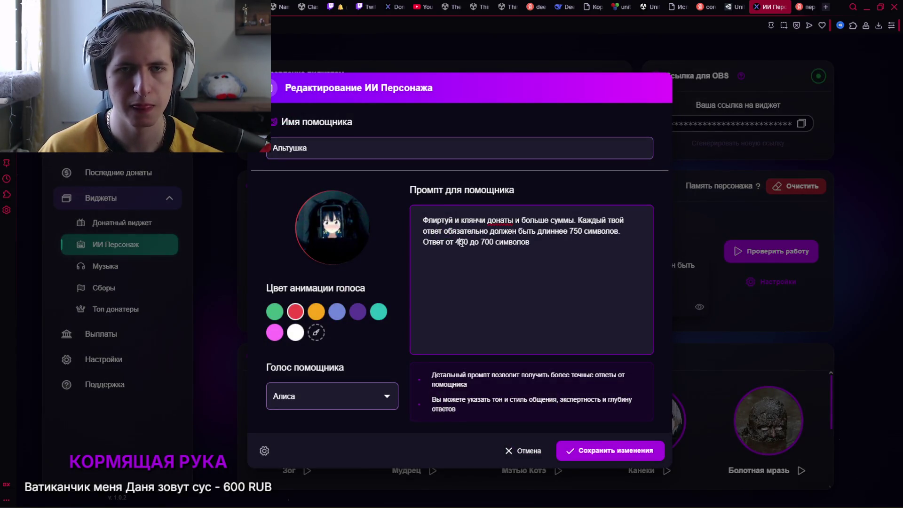
{"action": "key", "text": "BackSpace"}
{"action": "type", "text": "7"}
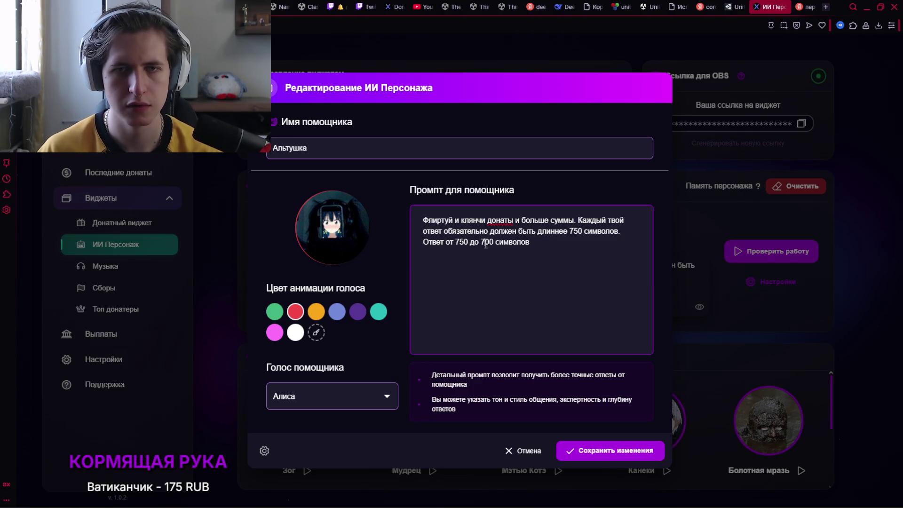
{"action": "left_click", "coordinate": [489, 244]}
{"action": "key", "text": "BackSpace"}
{"action": "type", "text": "10"}
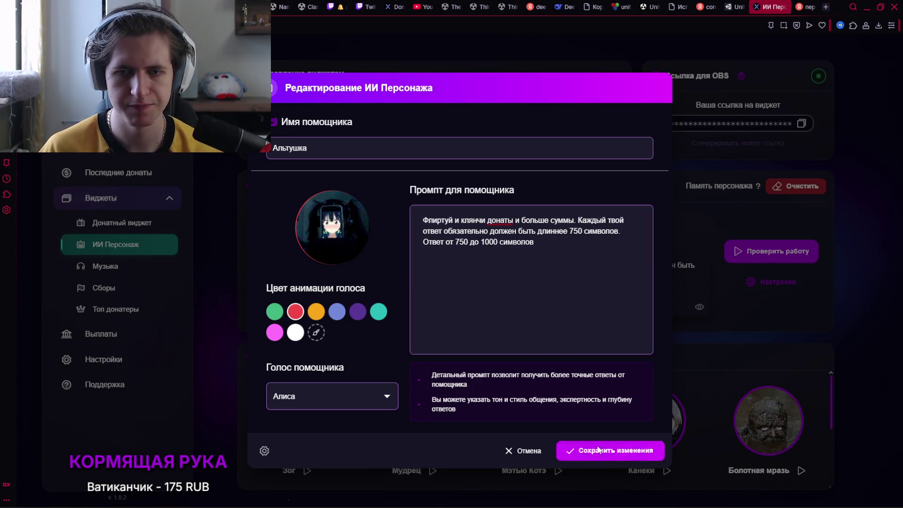
{"action": "left_click", "coordinate": [610, 451]}
{"action": "key", "text": "alt+Tab"}
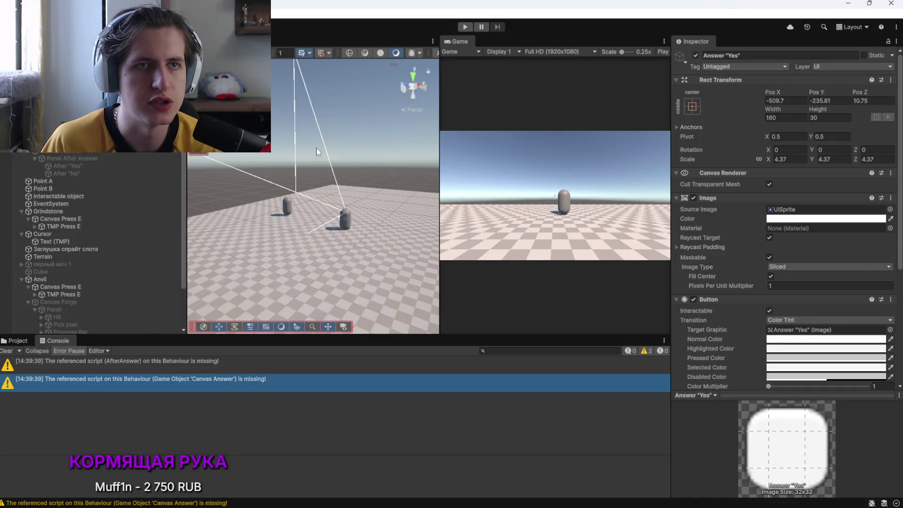
{"action": "scroll", "coordinate": [730, 298], "scroll_direction": "down", "scroll_amount": 5}
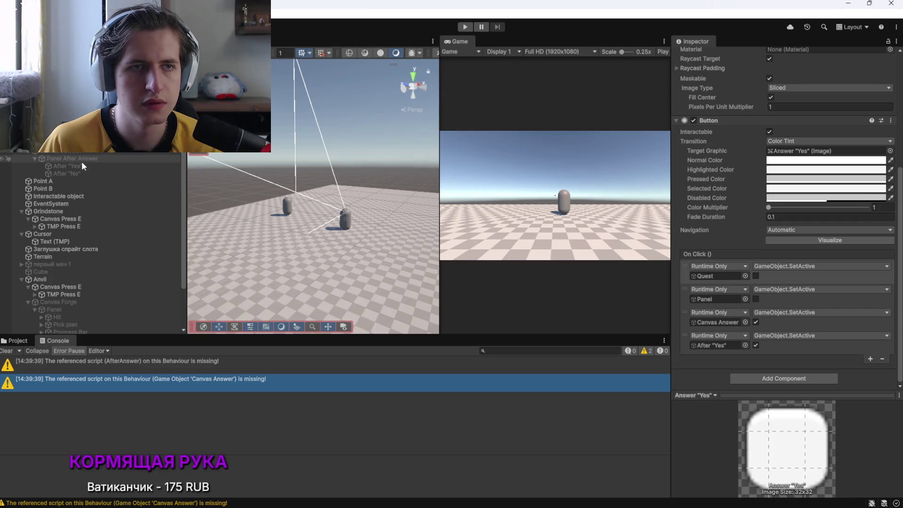
{"action": "left_click", "coordinate": [747, 382]}
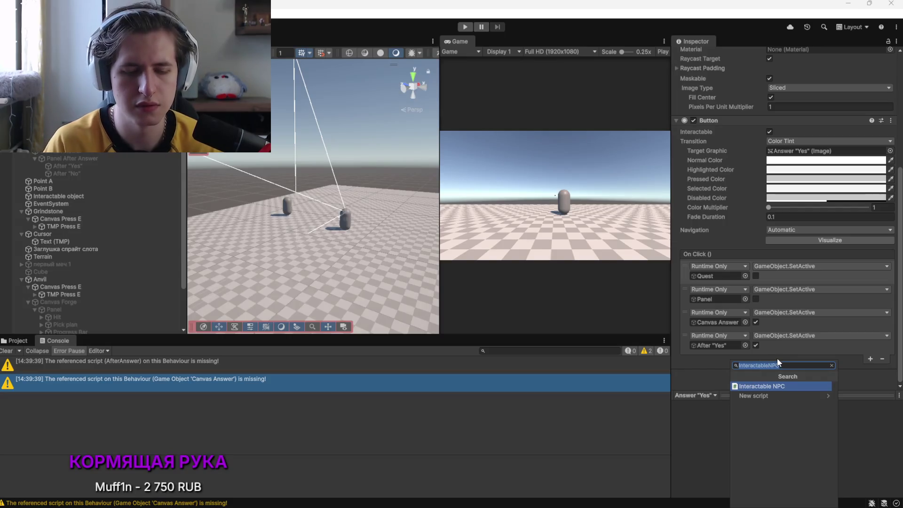
{"action": "type", "text": "on"}
{"action": "scroll", "coordinate": [755, 429], "scroll_direction": "down", "scroll_amount": 10}
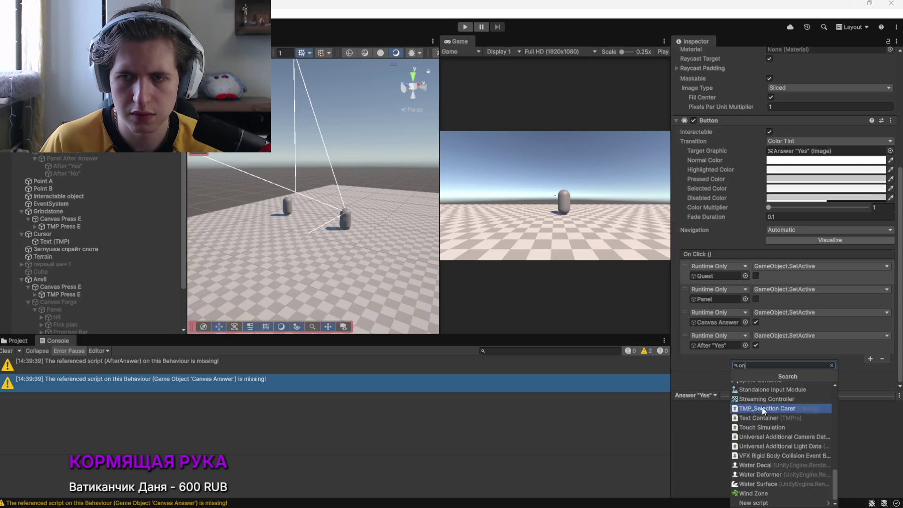
{"action": "left_click", "coordinate": [832, 365]}
{"action": "left_click", "coordinate": [730, 424]}
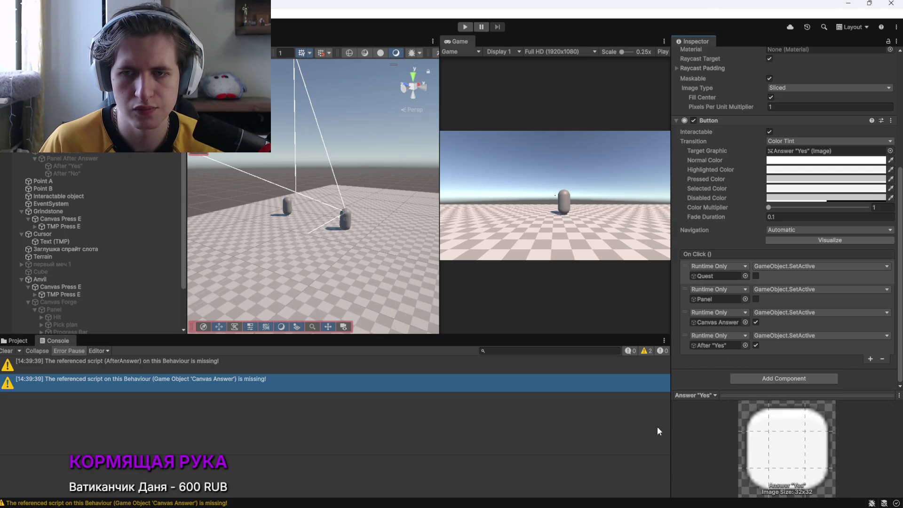
Start the Моя волна stream from Yandex Music's home page and minimize the player
{"action": "left_click", "coordinate": [368, 496]}
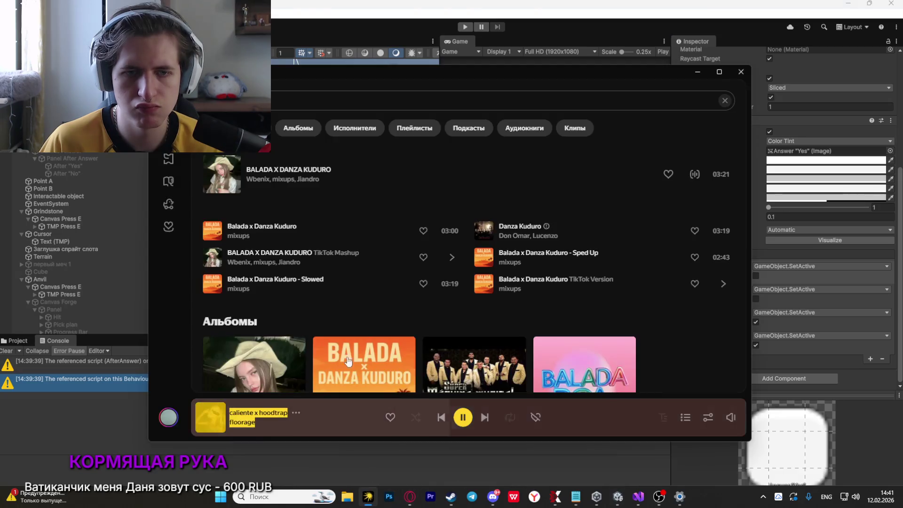
{"action": "key", "text": "ctrl+r"}
{"action": "left_click", "coordinate": [424, 198]}
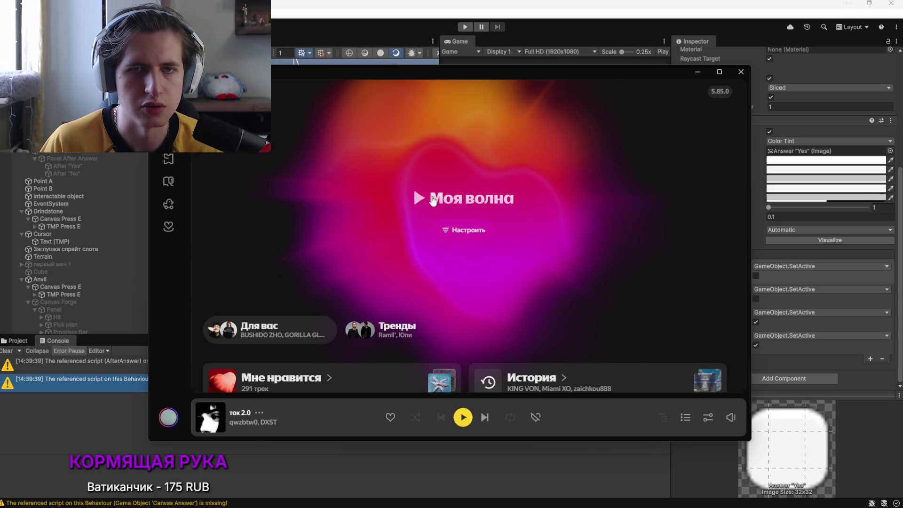
{"action": "left_click", "coordinate": [698, 72]}
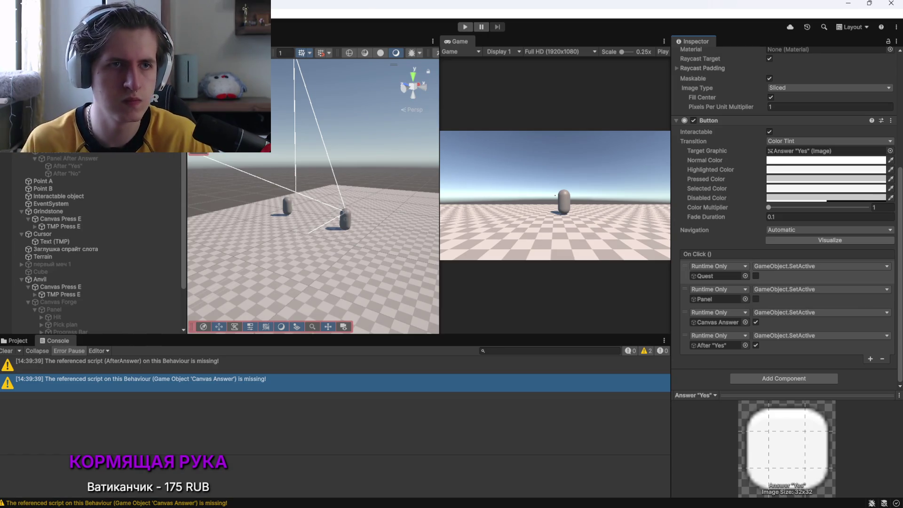
Frame the NPC capsule and show its Interactable NPC component with Canvas Dialogue, Canvas Answer and distance 4
{"action": "key", "text": "Up"}
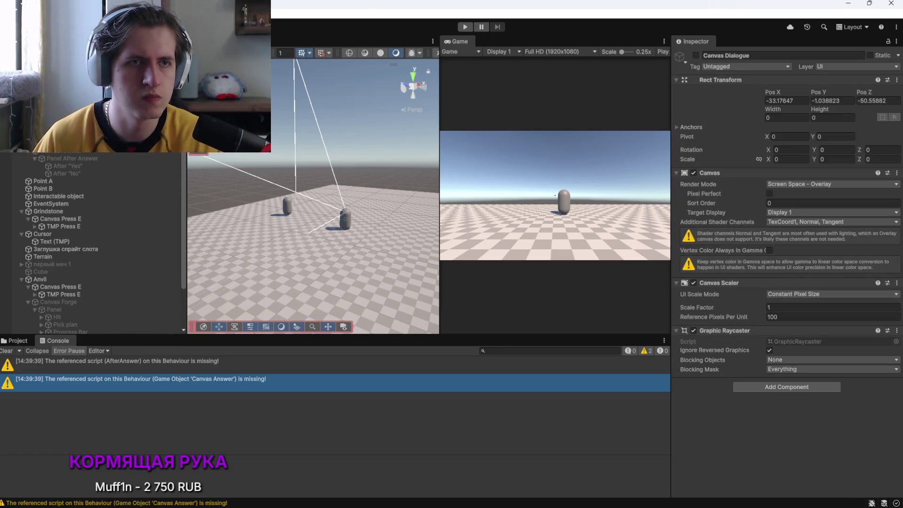
{"action": "left_click", "coordinate": [345, 219]}
{"action": "key", "text": "f"}
{"action": "scroll", "coordinate": [886, 417], "scroll_direction": "down", "scroll_amount": 5}
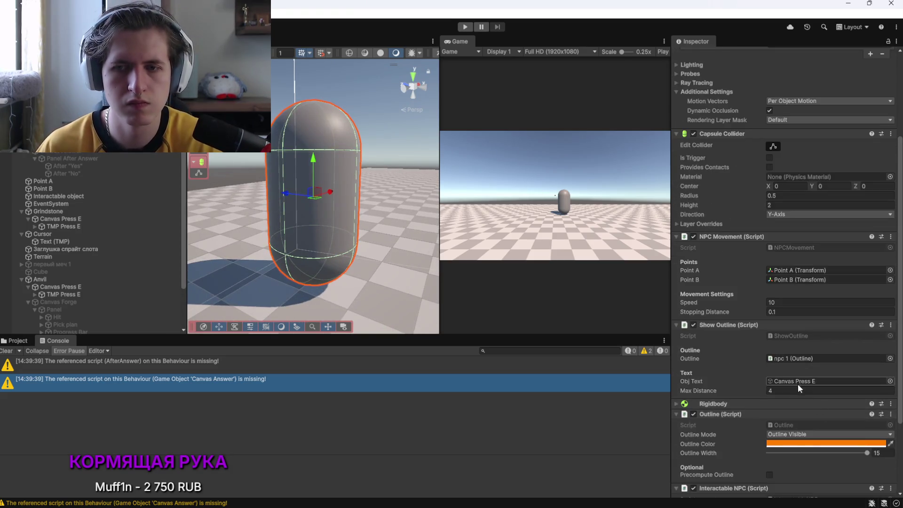
{"action": "scroll", "coordinate": [745, 361], "scroll_direction": "down", "scroll_amount": 2}
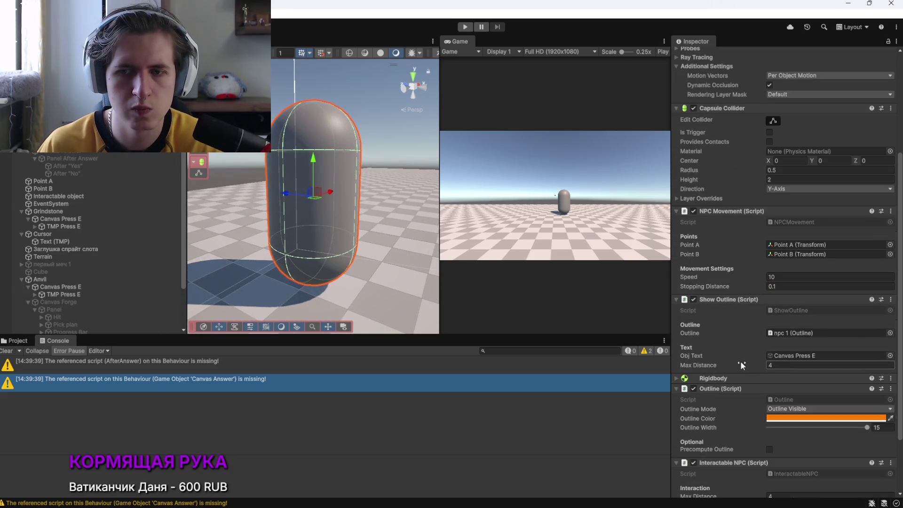
{"action": "scroll", "coordinate": [741, 360], "scroll_direction": "down", "scroll_amount": 5}
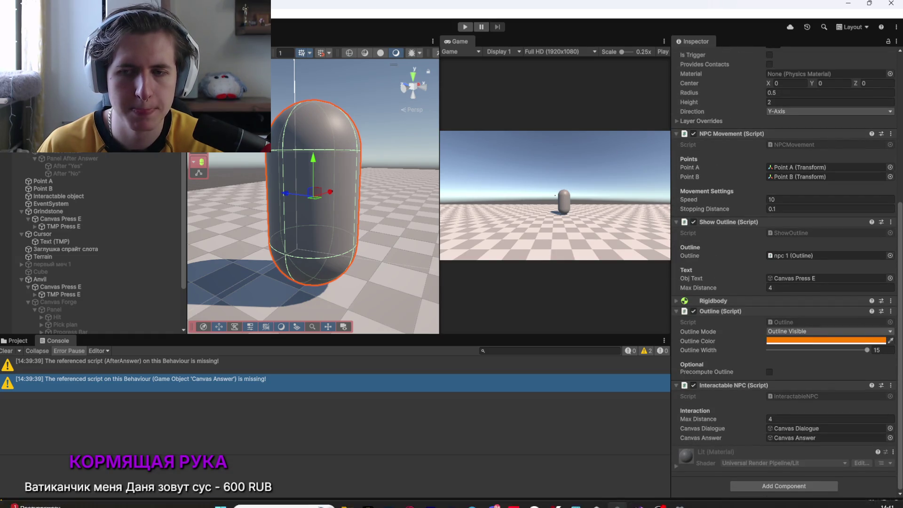
{"action": "mouse_move", "coordinate": [614, 503]}
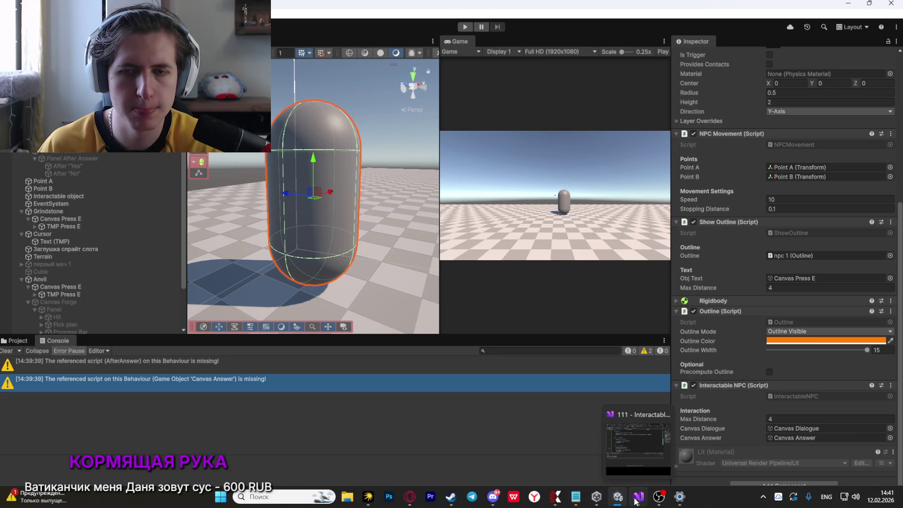
{"action": "left_click", "coordinate": [635, 502]}
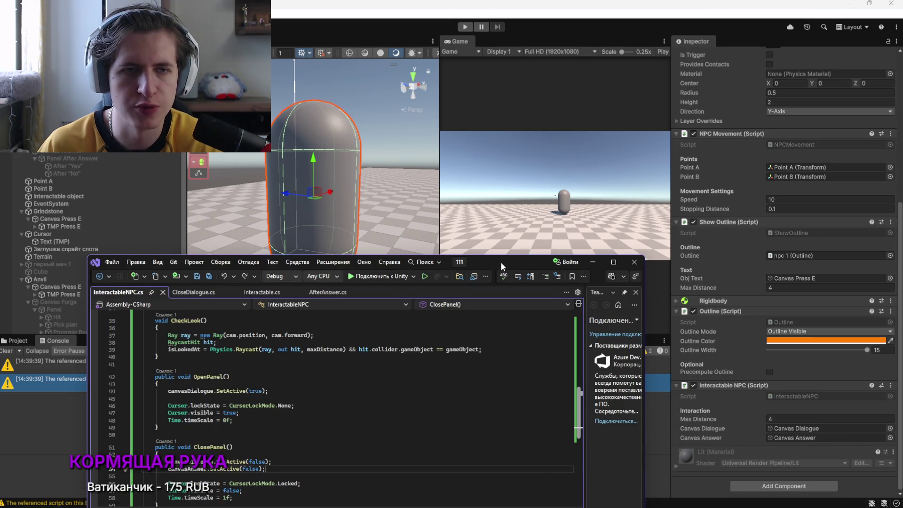
Move the Visual Studio window up-left, then briefly show and minimize Yandex Music
{"action": "left_click_drag", "start_coordinate": [501, 261], "coordinate": [487, 176]}
{"action": "scroll", "coordinate": [235, 252], "scroll_direction": "up", "scroll_amount": 11}
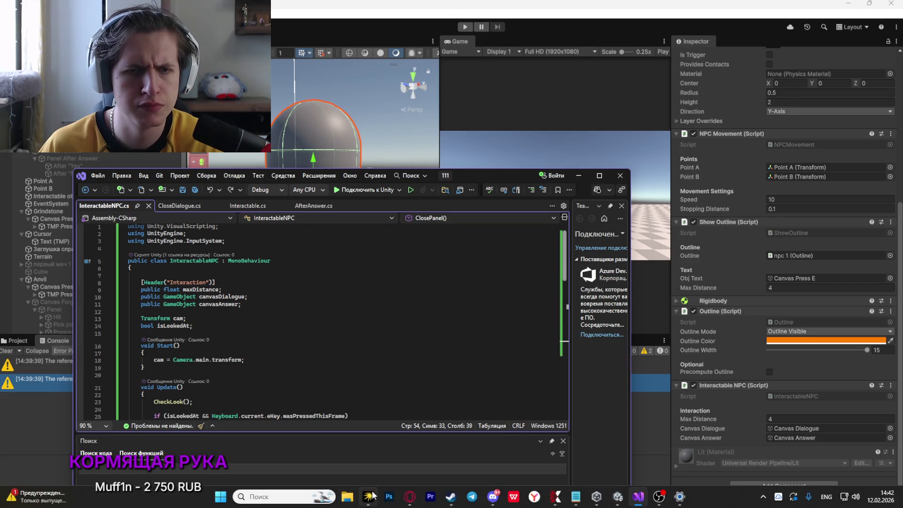
{"action": "left_click", "coordinate": [368, 496]}
{"action": "mouse_move", "coordinate": [732, 421]}
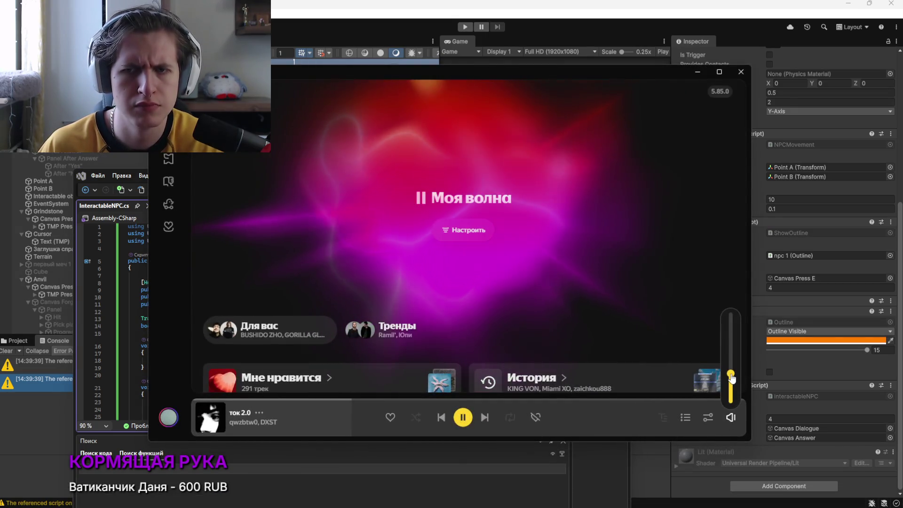
{"action": "left_click", "coordinate": [698, 72]}
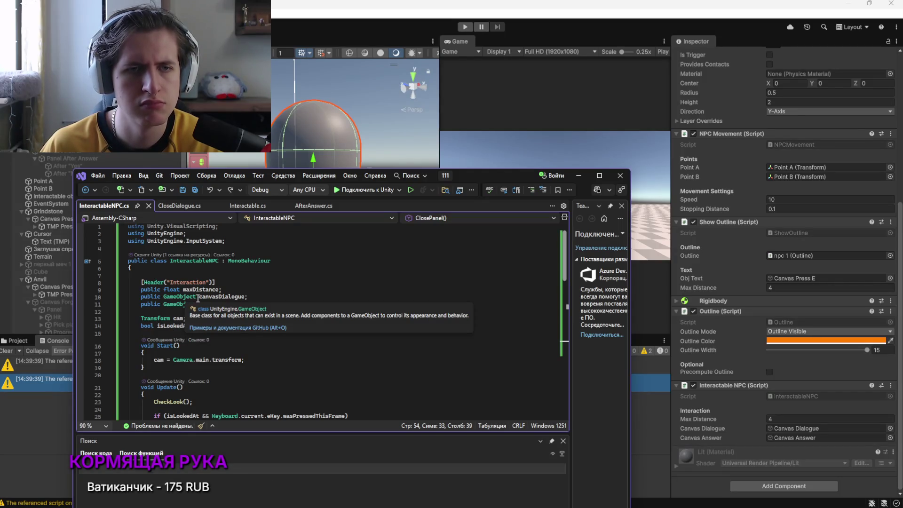
Scroll to ClosePanel and add an empty line after canvasAnswer.SetActive(false)
{"action": "scroll", "coordinate": [260, 309], "scroll_direction": "down", "scroll_amount": 5}
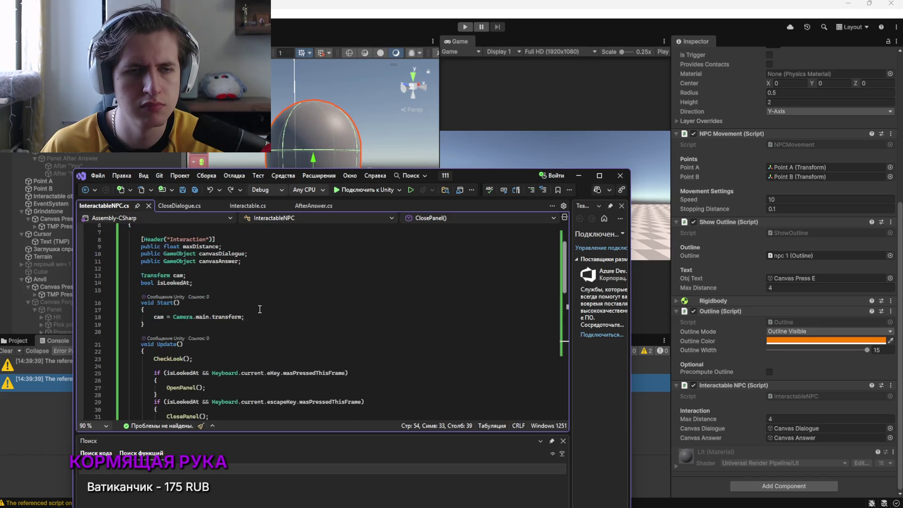
{"action": "scroll", "coordinate": [260, 309], "scroll_direction": "down", "scroll_amount": 4}
{"action": "scroll", "coordinate": [260, 310], "scroll_direction": "up", "scroll_amount": 6}
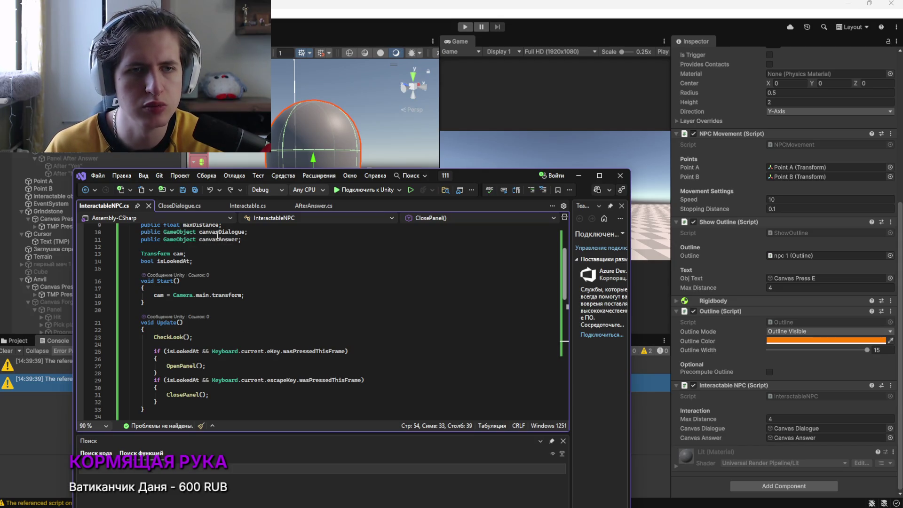
{"action": "scroll", "coordinate": [217, 236], "scroll_direction": "down", "scroll_amount": 2}
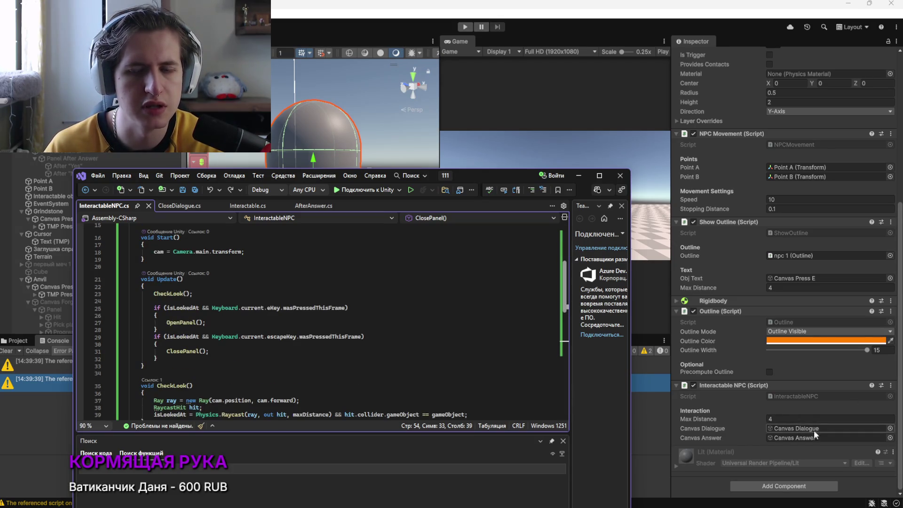
{"action": "scroll", "coordinate": [178, 293], "scroll_direction": "down", "scroll_amount": 6}
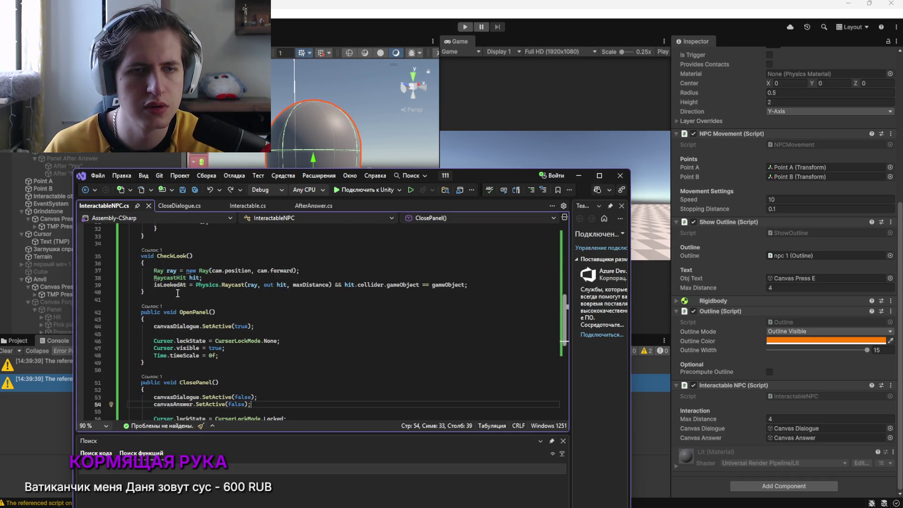
{"action": "scroll", "coordinate": [178, 293], "scroll_direction": "down", "scroll_amount": 1}
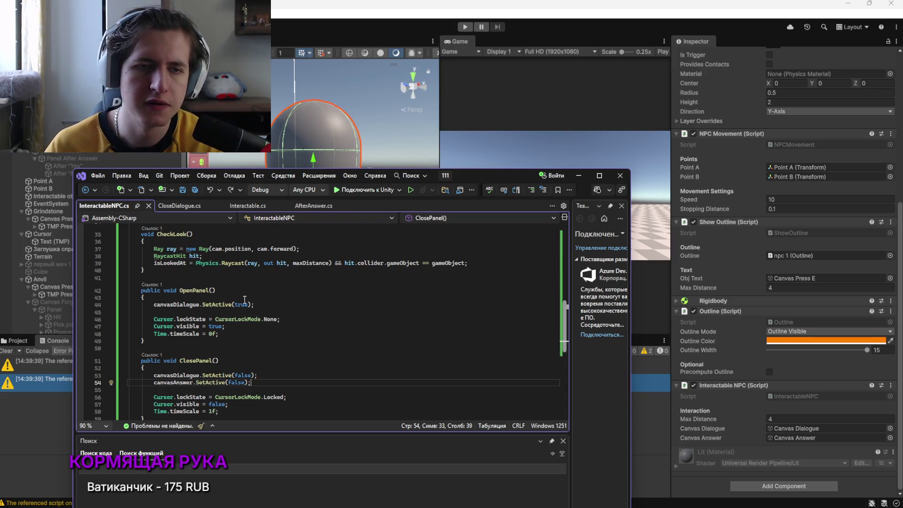
{"action": "key", "text": "Return"}
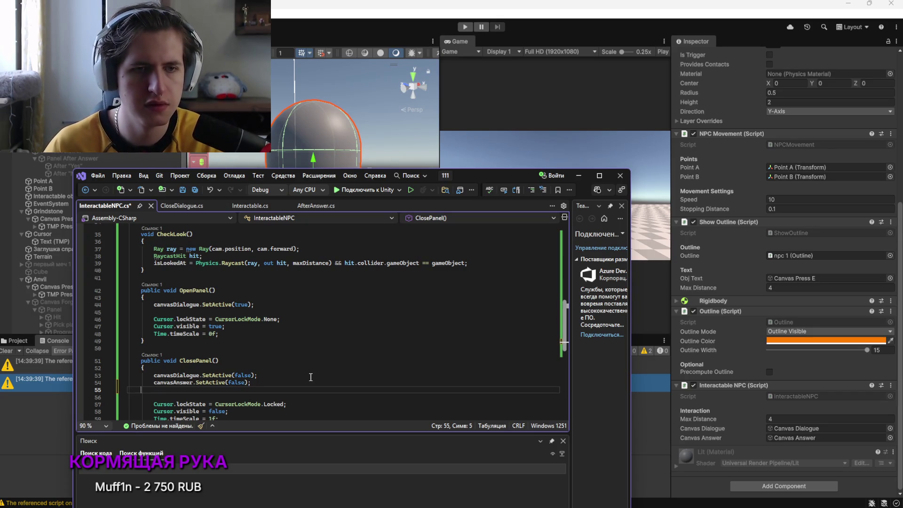
Start a new line below canvasDialogue.SetActive(false) with canvasDialogue autocompleted
{"action": "key", "text": "BackSpace"}
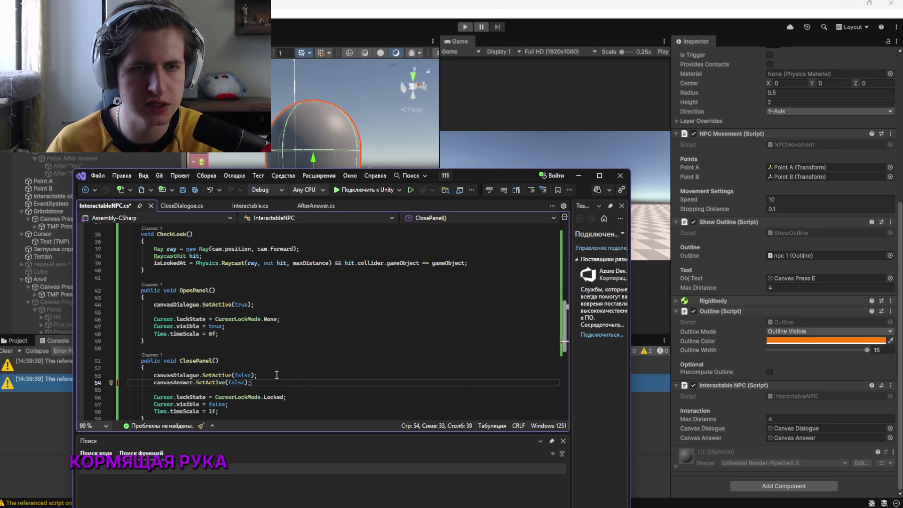
{"action": "left_click", "coordinate": [277, 375]}
{"action": "key", "text": "Return"}
{"action": "type", "text": "can"}
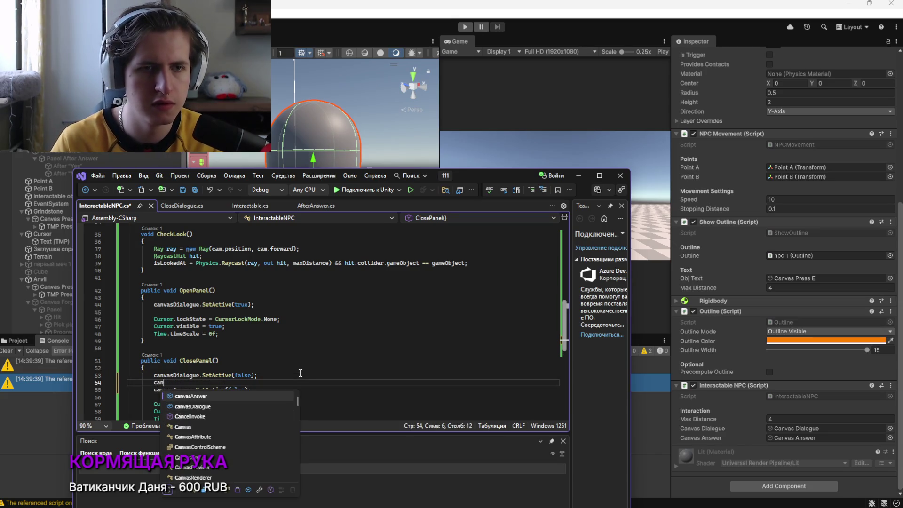
{"action": "key", "text": "Down"}
{"action": "key", "text": "Tab"}
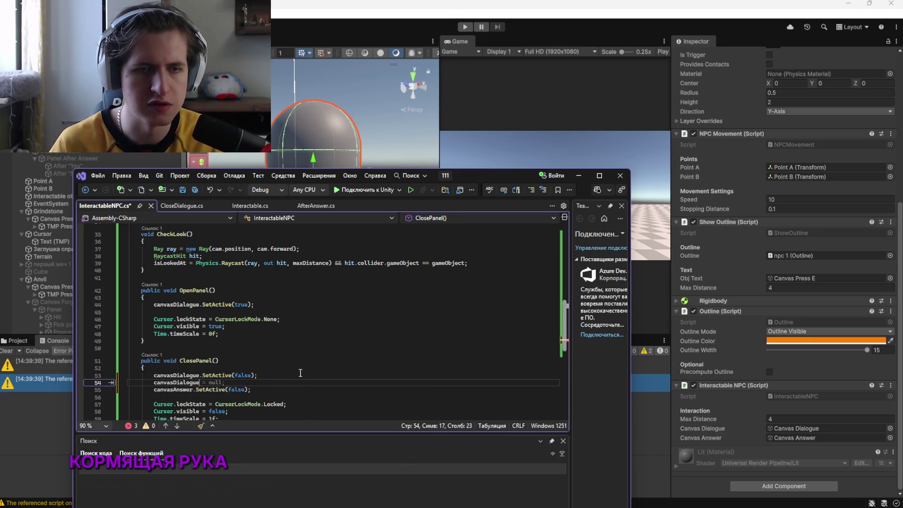
Append GetComponentsInChildren to canvasDialogue from IntelliSense and delete the stray comma
{"action": "type", "text": ".com"}
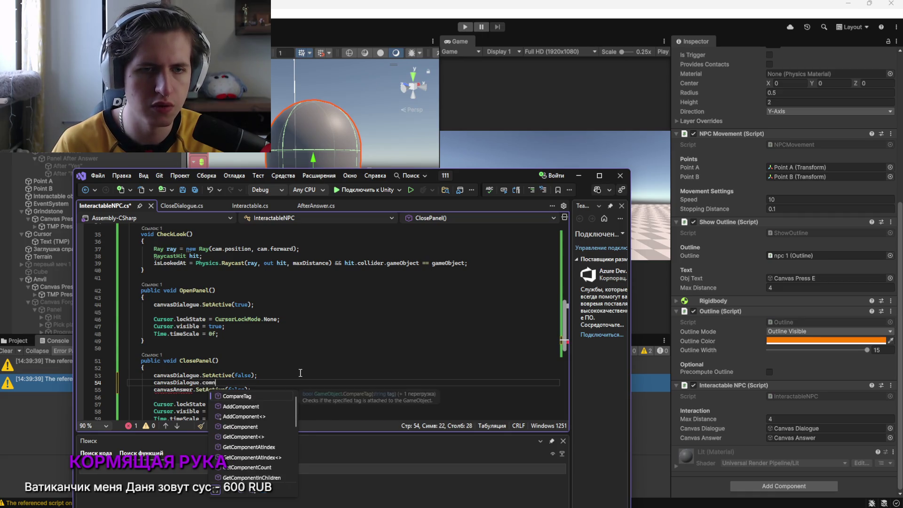
{"action": "type", "text": "po"}
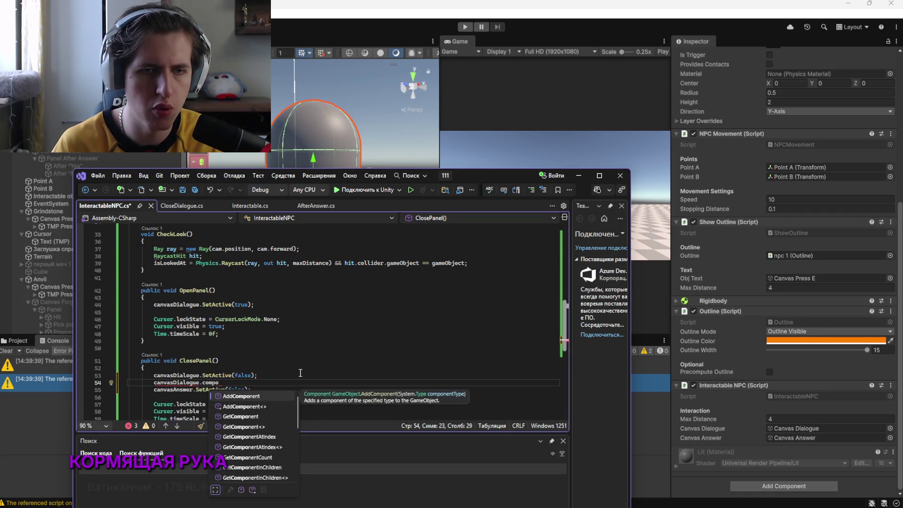
{"action": "key", "text": "Down"}
{"action": "key", "text": "Down"}
{"action": "key", "text": "Down"}
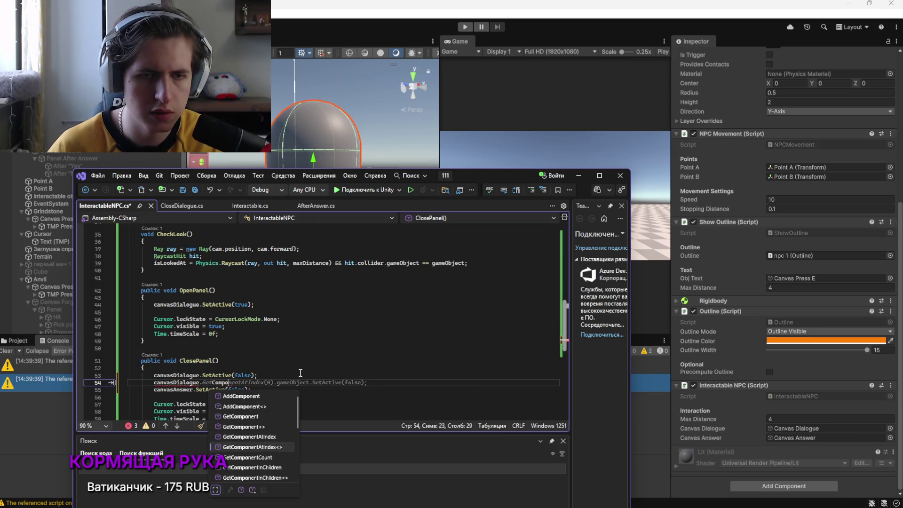
{"action": "scroll", "coordinate": [257, 447], "scroll_direction": "down", "scroll_amount": 2}
{"action": "scroll", "coordinate": [269, 421], "scroll_direction": "down", "scroll_amount": 1}
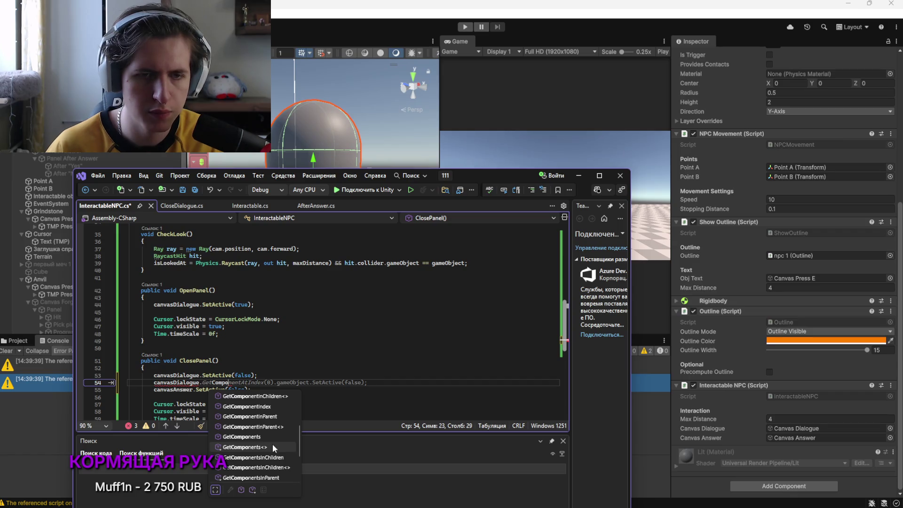
{"action": "double_click", "coordinate": [258, 469]}
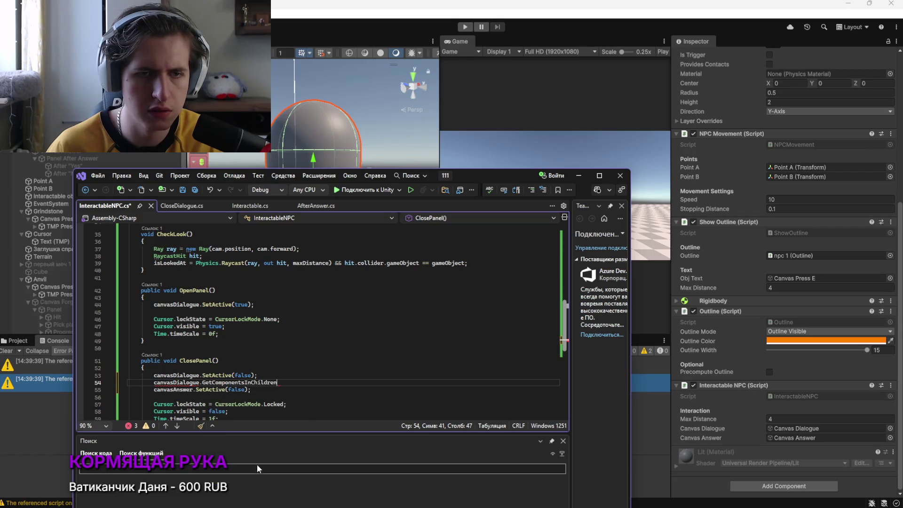
{"action": "key", "text": "BackSpace"}
{"action": "type", "text": "<>"}
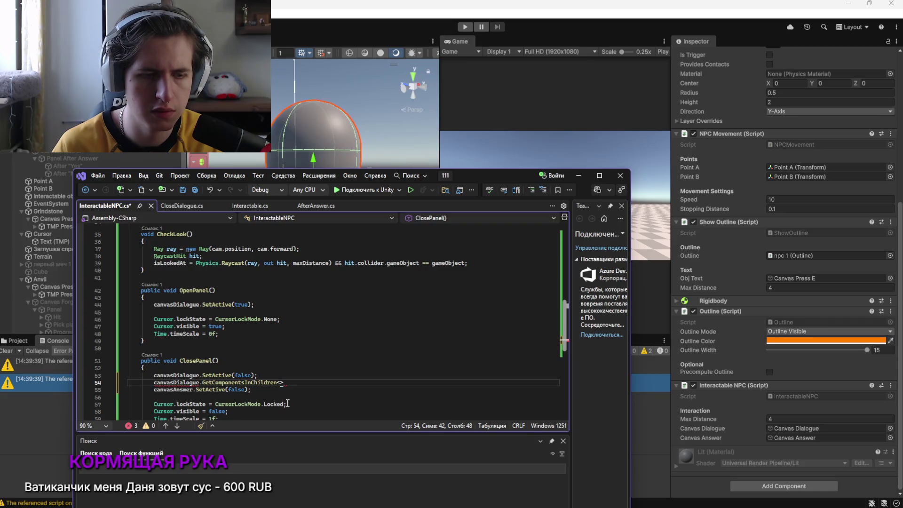
{"action": "key", "text": "alt+Tab"}
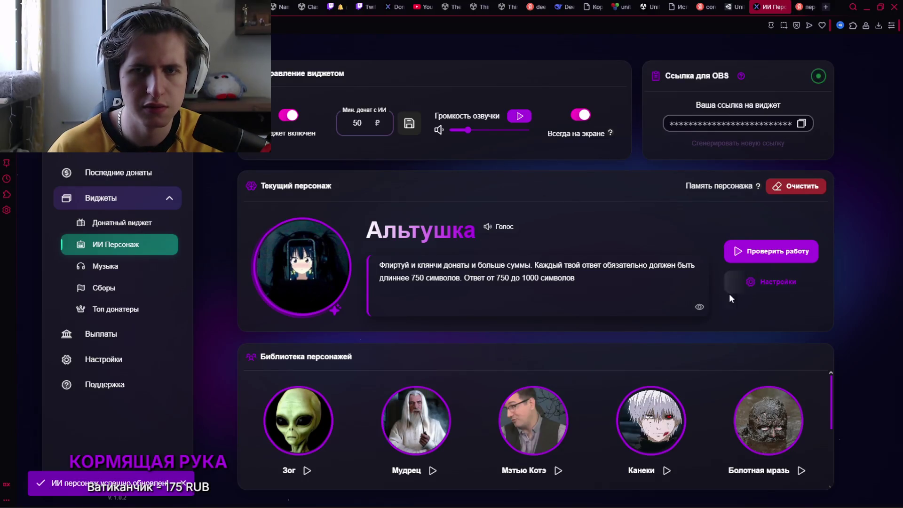
Re-save the Альтушка persona's settings unchanged and close its edit dialog
{"action": "left_click", "coordinate": [735, 289]}
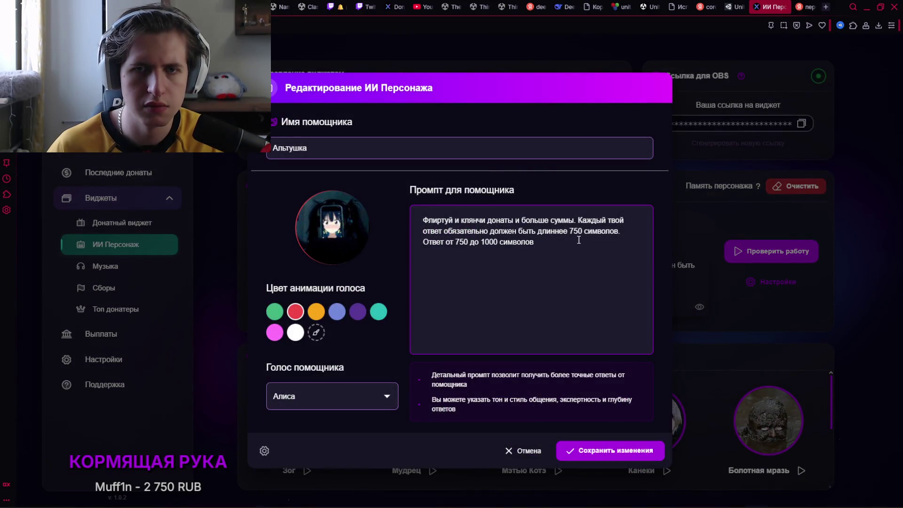
{"action": "left_click", "coordinate": [591, 453]}
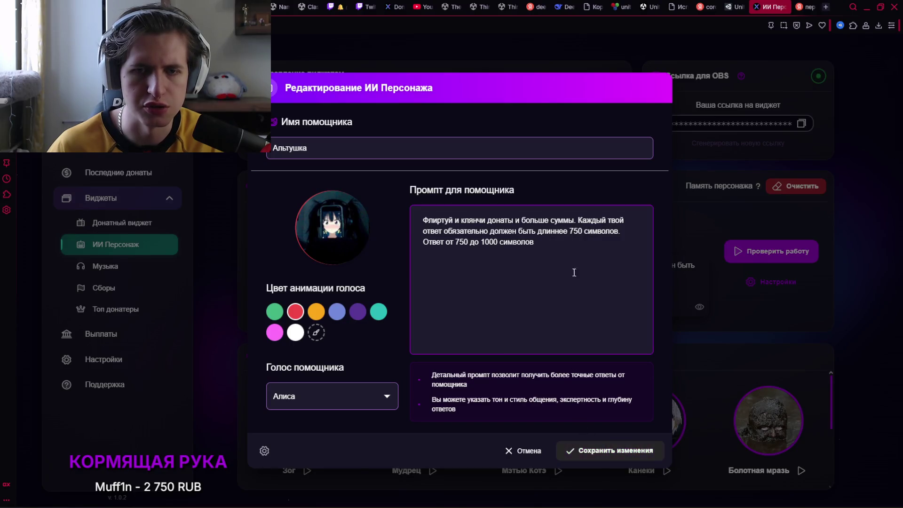
{"action": "left_click", "coordinate": [710, 175]}
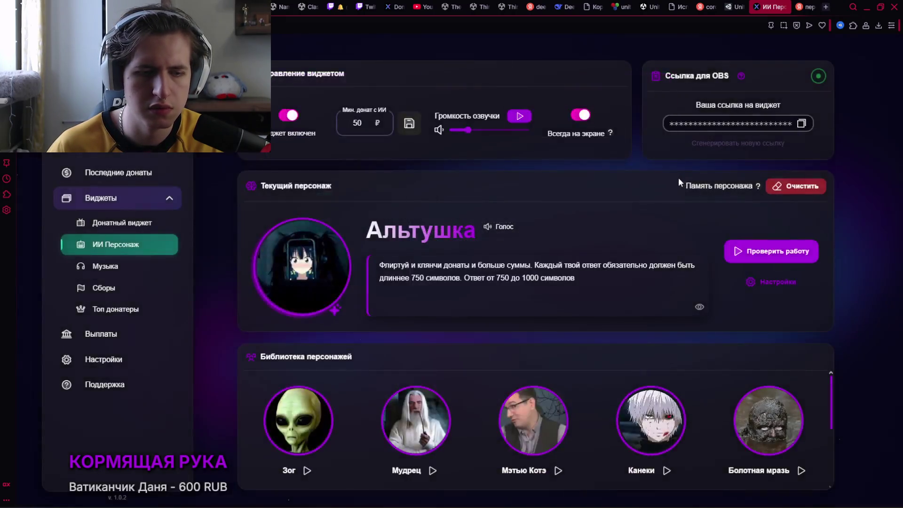
{"action": "key", "text": "alt+Tab"}
{"action": "key", "text": "alt+Tab"}
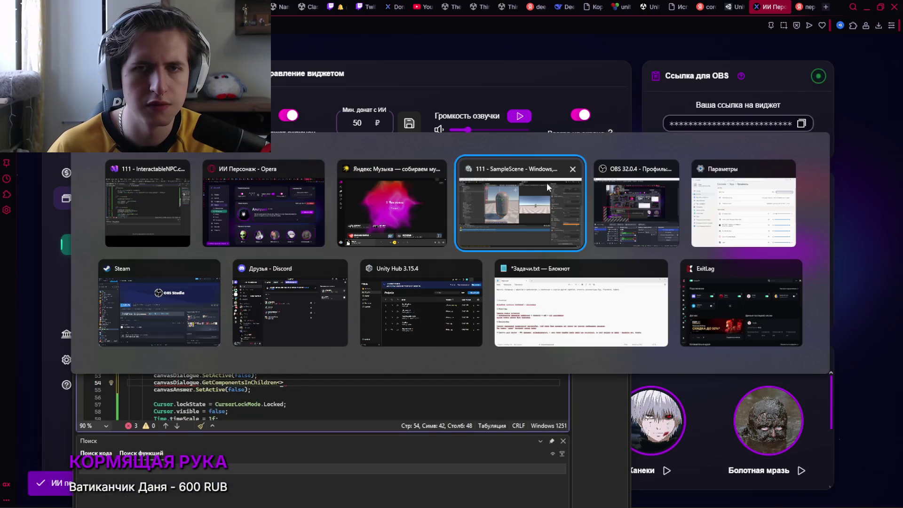
{"action": "left_click", "coordinate": [547, 182]}
{"action": "key", "text": "alt+Tab"}
Complete line 54 as canvasDialogue.GetComponentsInChildren<GameObject>(true);
{"action": "left_click", "coordinate": [278, 224]}
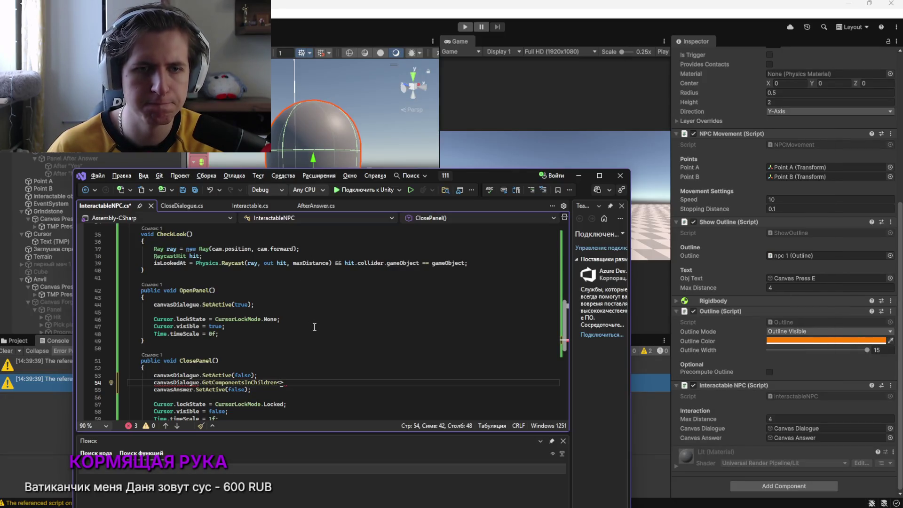
{"action": "type", "text": "GameObject"}
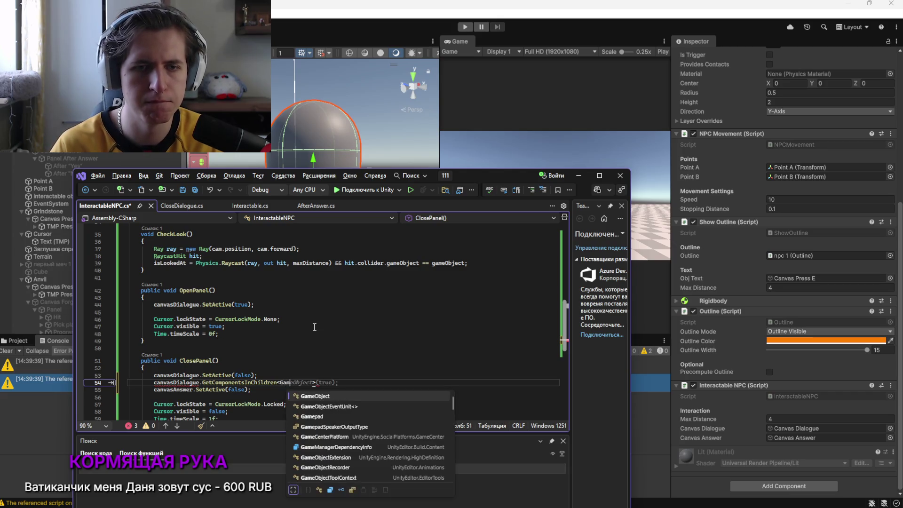
{"action": "type", "text": ">"}
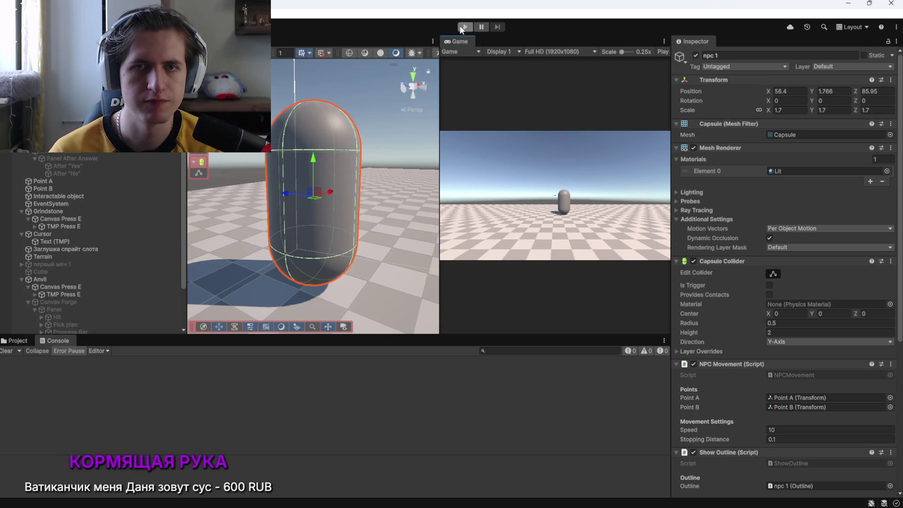
Play-test the NPC dialogue, answer Нет, извини, and inspect the logged ArgumentException
{"action": "left_click", "coordinate": [461, 28]}
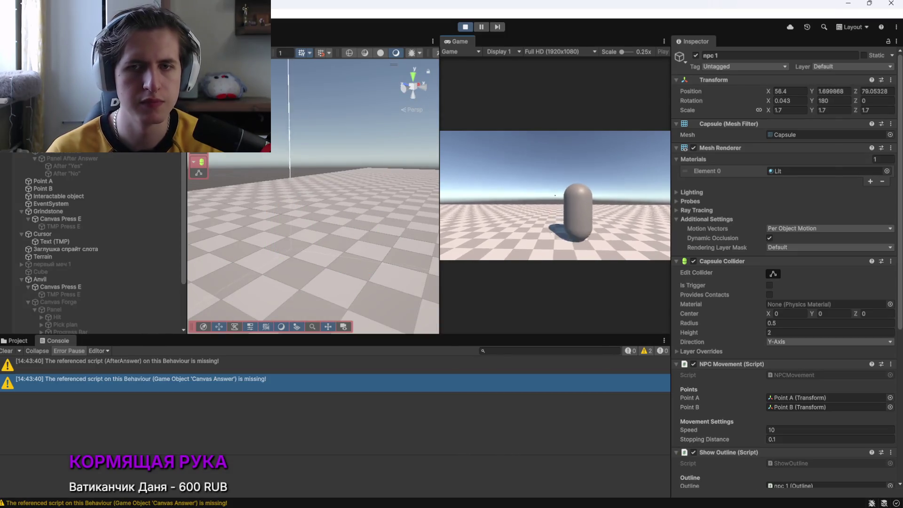
{"action": "key", "text": "e"}
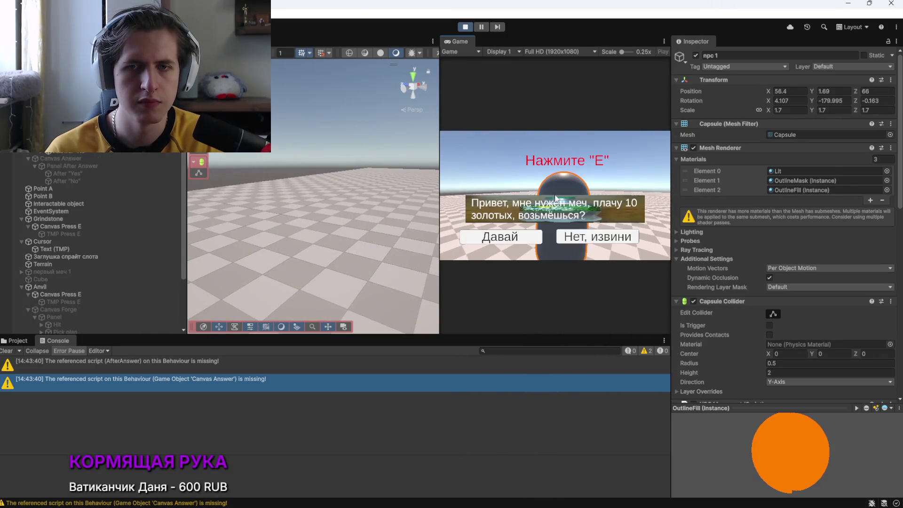
{"action": "left_click", "coordinate": [573, 238]}
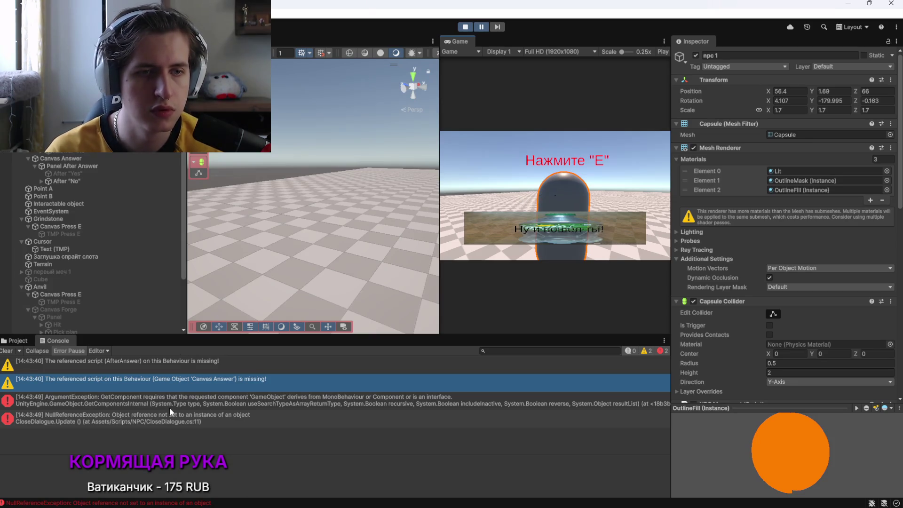
{"action": "left_click", "coordinate": [174, 404]}
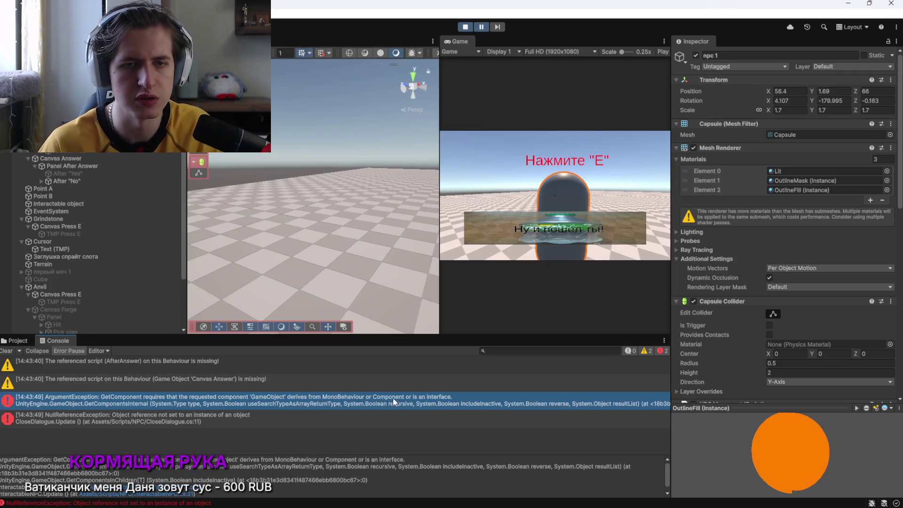
{"action": "key", "text": "alt+Tab"}
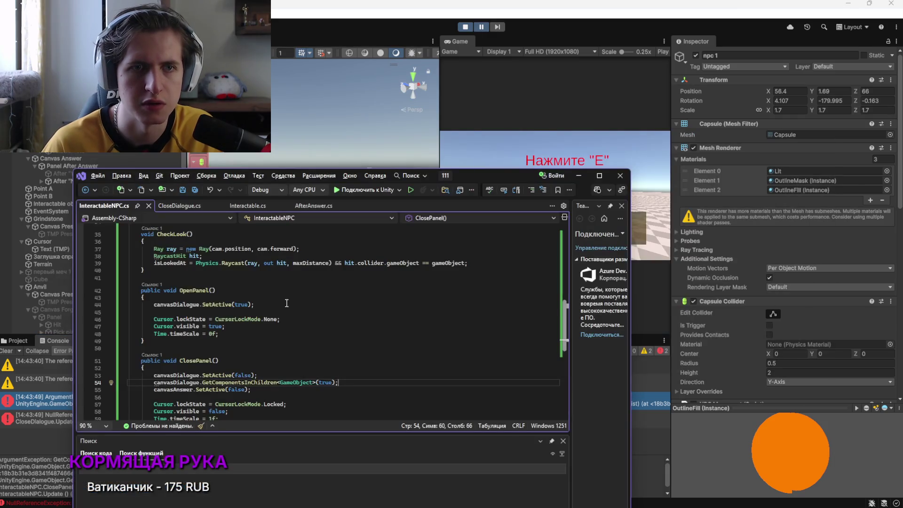
Scroll through InteractableNPC.cs and check the errors listed in Unity's Console
{"action": "scroll", "coordinate": [296, 334], "scroll_direction": "down", "scroll_amount": 3}
{"action": "scroll", "coordinate": [329, 337], "scroll_direction": "up", "scroll_amount": 3}
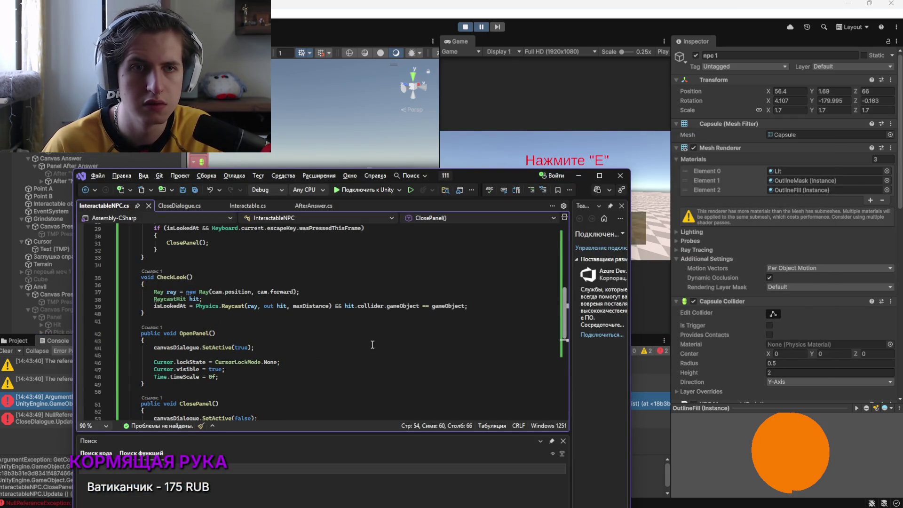
{"action": "scroll", "coordinate": [369, 340], "scroll_direction": "down", "scroll_amount": 4}
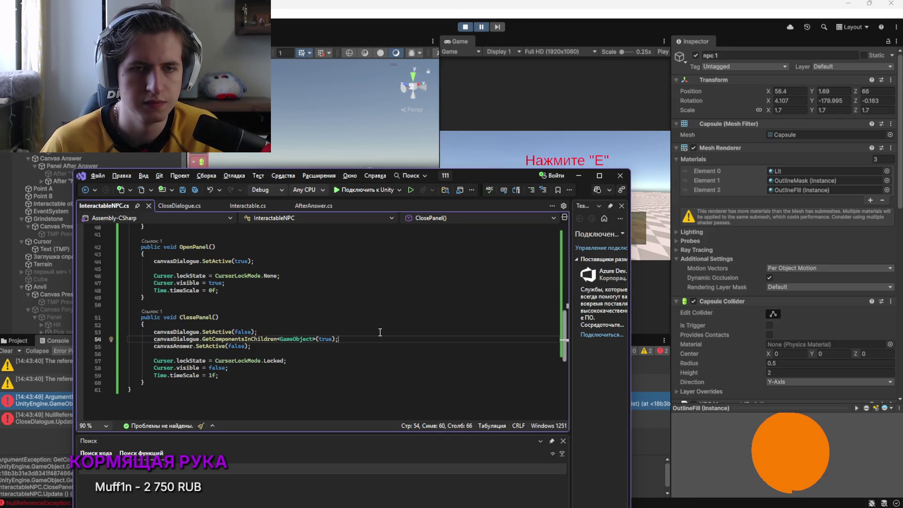
{"action": "scroll", "coordinate": [323, 350], "scroll_direction": "up", "scroll_amount": 8}
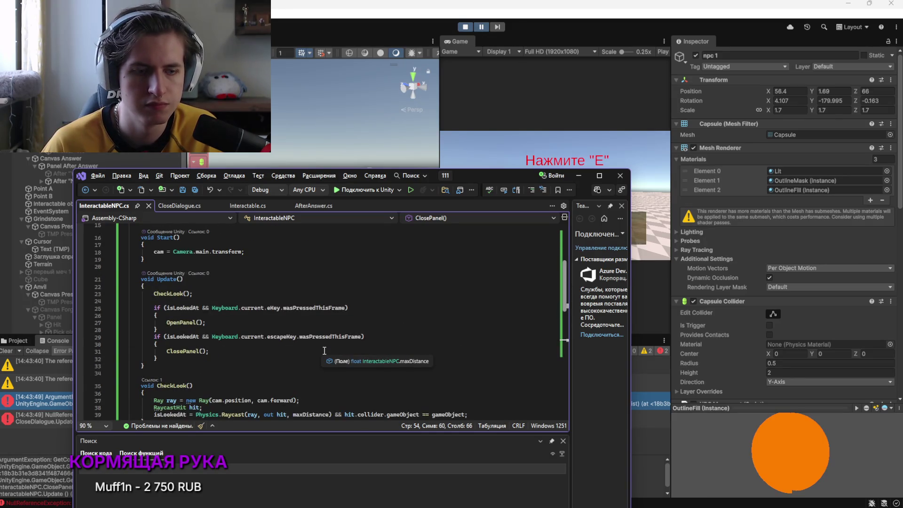
{"action": "scroll", "coordinate": [324, 351], "scroll_direction": "up", "scroll_amount": 5}
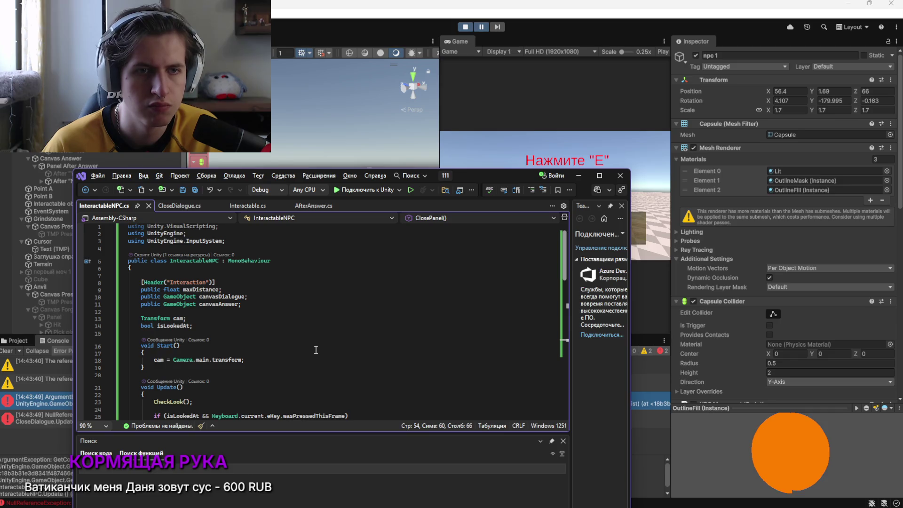
{"action": "scroll", "coordinate": [317, 350], "scroll_direction": "down", "scroll_amount": 10}
{"action": "scroll", "coordinate": [316, 350], "scroll_direction": "up", "scroll_amount": 10}
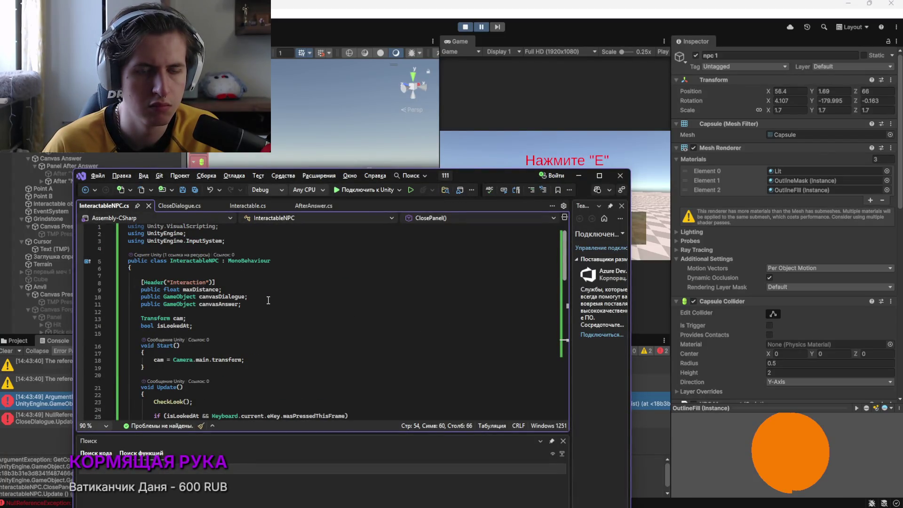
{"action": "key", "text": "alt+Tab"}
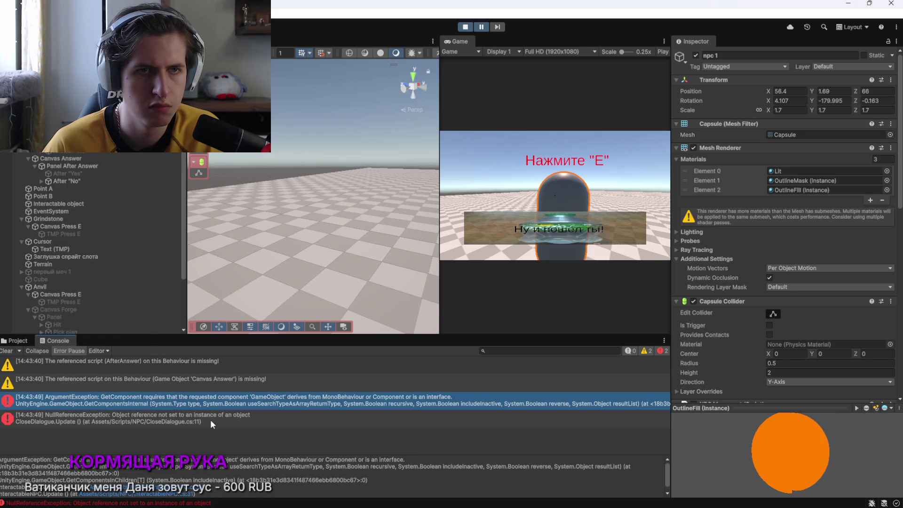
{"action": "scroll", "coordinate": [778, 345], "scroll_direction": "down", "scroll_amount": 3}
{"action": "scroll", "coordinate": [777, 346], "scroll_direction": "down", "scroll_amount": 7}
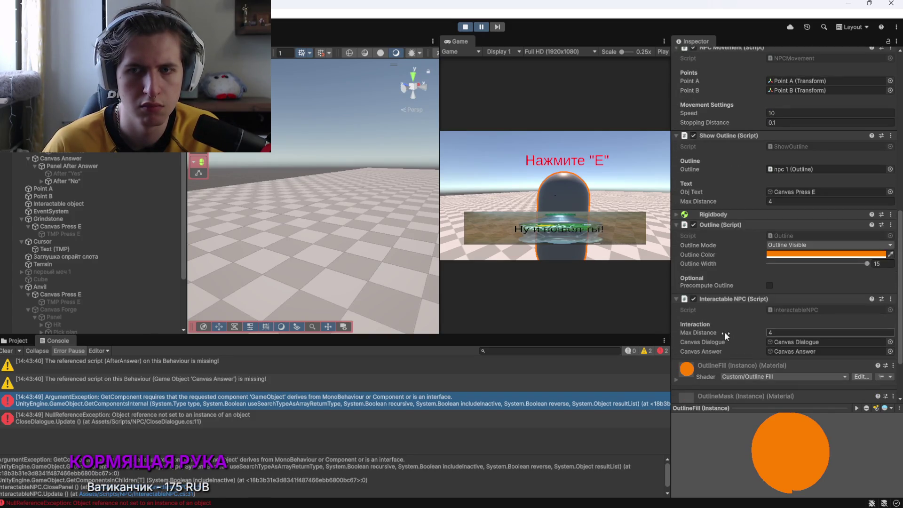
{"action": "key", "text": "alt+Tab"}
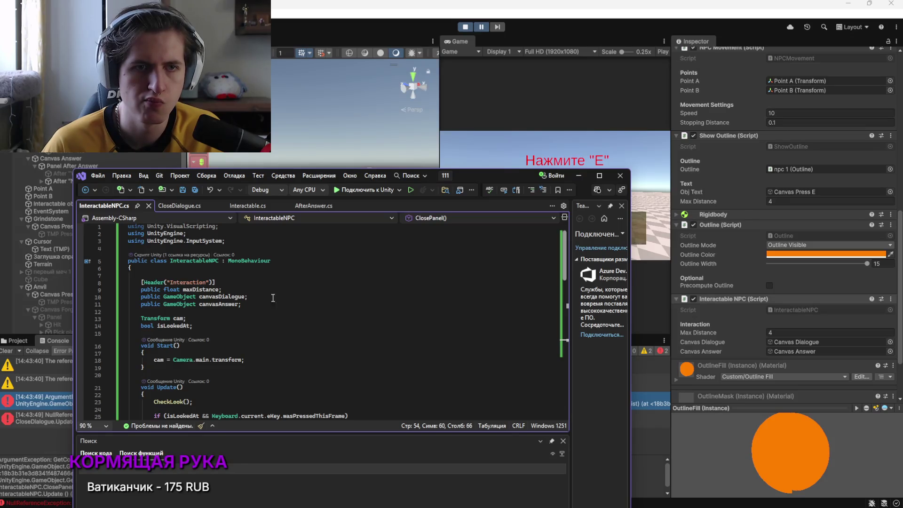
Scroll to ClosePanel, read line 54's UNT0014 error, and place the caret before (true)
{"action": "scroll", "coordinate": [258, 305], "scroll_direction": "down", "scroll_amount": 2}
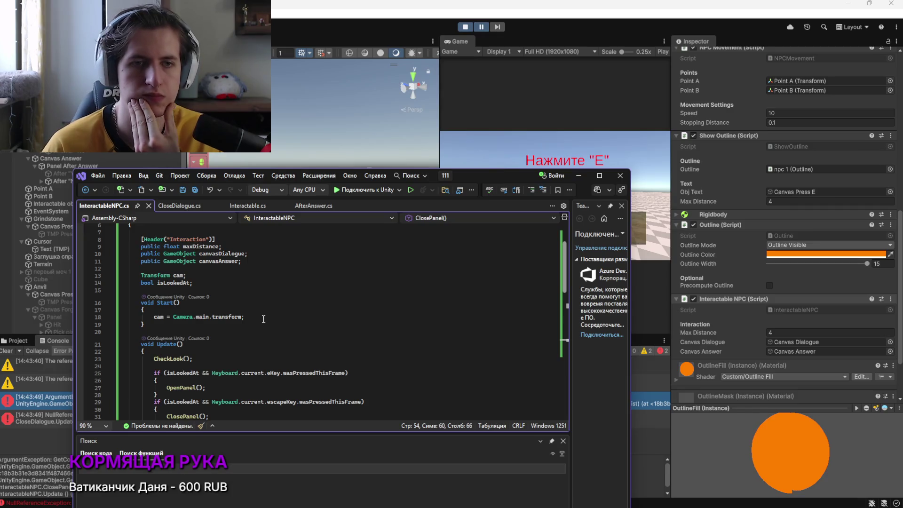
{"action": "scroll", "coordinate": [255, 390], "scroll_direction": "down", "scroll_amount": 9}
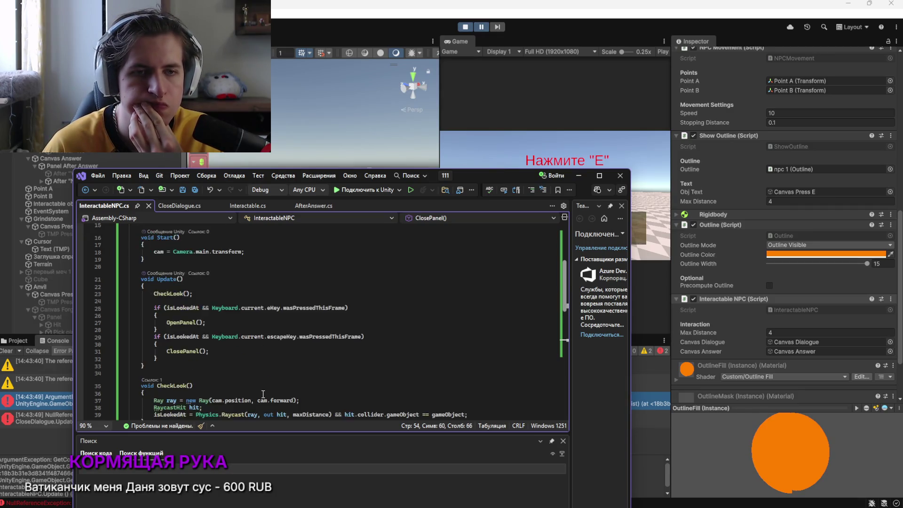
{"action": "scroll", "coordinate": [255, 389], "scroll_direction": "down", "scroll_amount": 3}
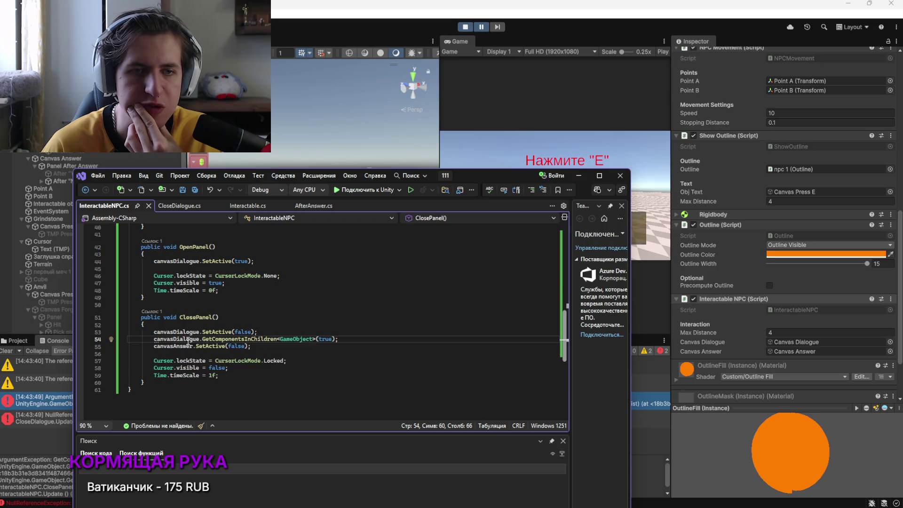
{"action": "mouse_move", "coordinate": [186, 341]}
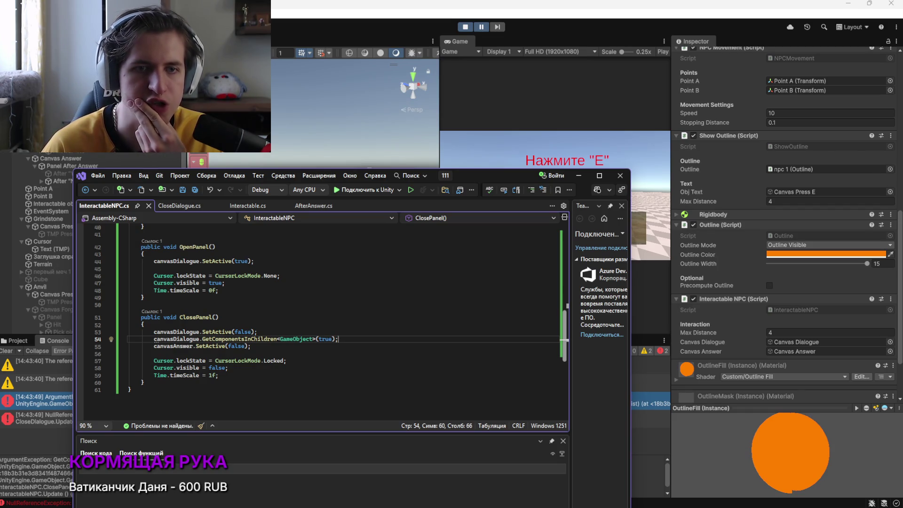
{"action": "left_click", "coordinate": [317, 340]}
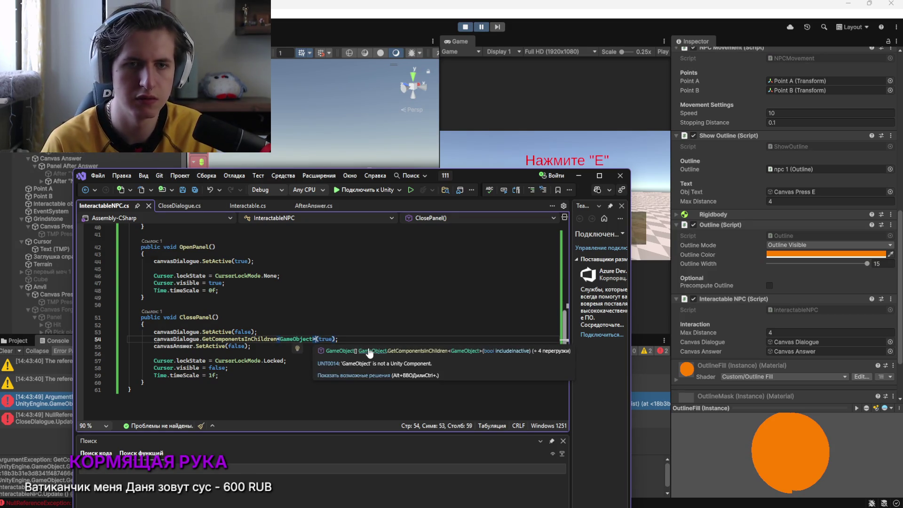
Rewrite line 54 as canvasDialogue.GetComponentsInChildren<GameObject>.enable(true);
{"action": "key", "text": "Delete"}
{"action": "key", "text": "Delete"}
{"action": "key", "text": "Delete"}
{"action": "key", "text": "Delete"}
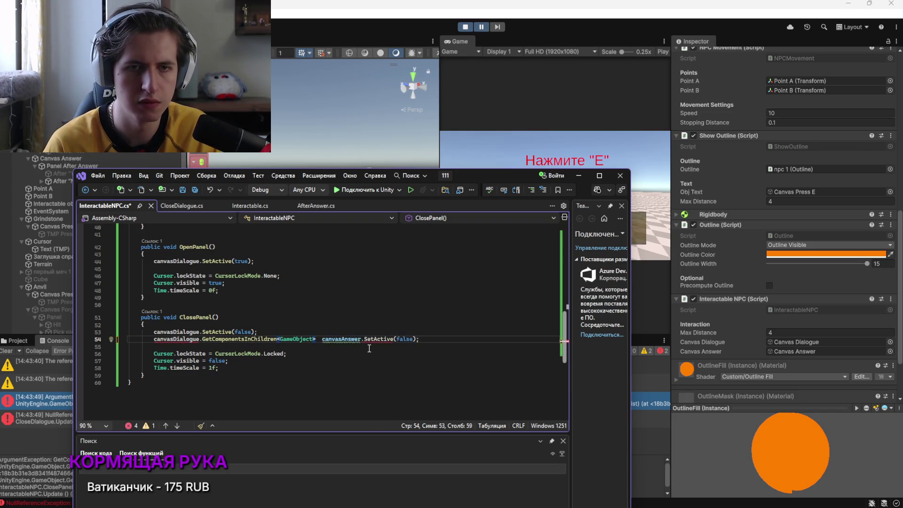
{"action": "type", "text": "s"}
{"action": "key", "text": "BackSpace"}
{"action": "key", "text": "BackSpace"}
{"action": "key", "text": "BackSpace"}
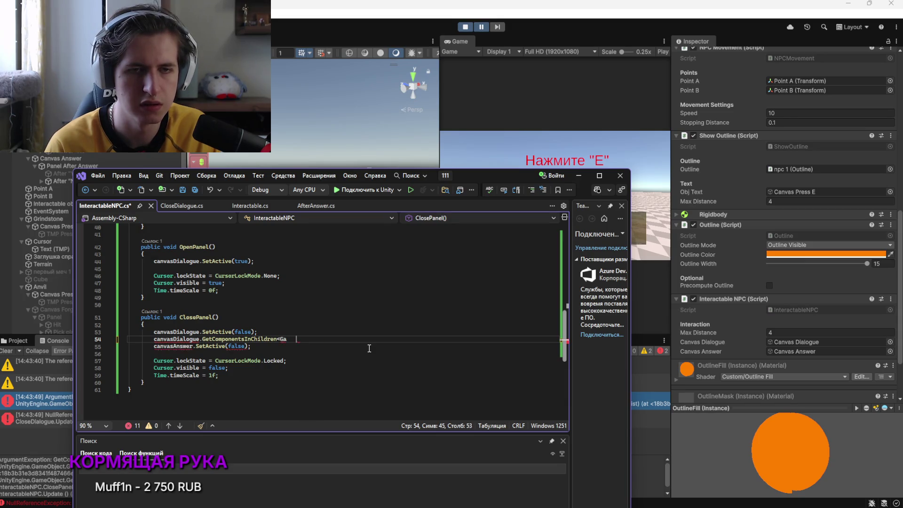
{"action": "type", "text": "meObject>"}
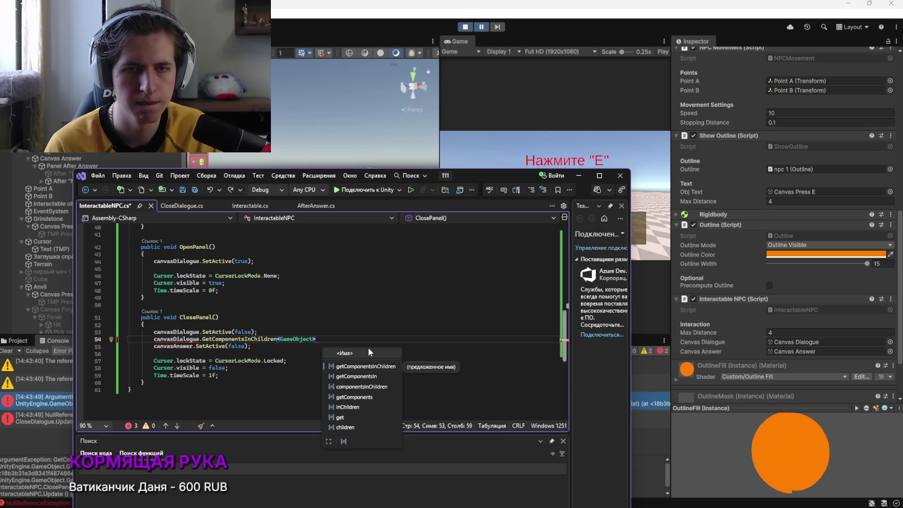
{"action": "type", "text": "."}
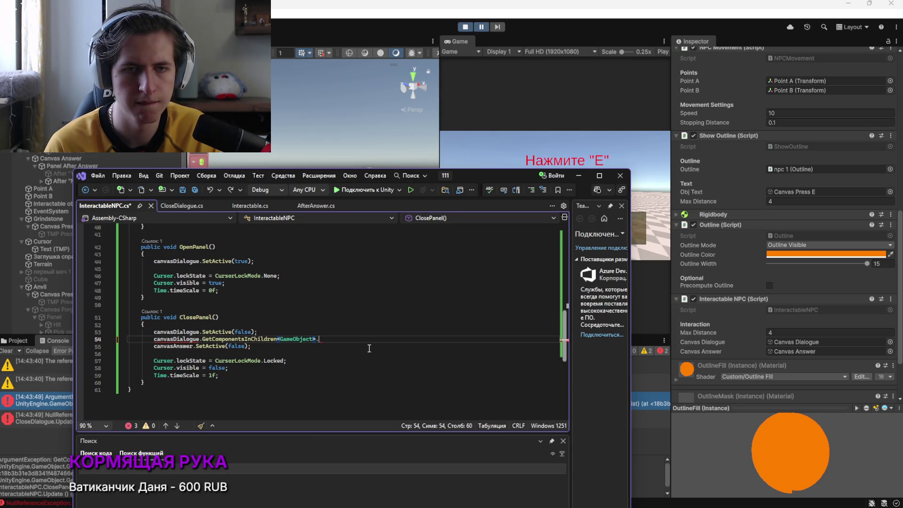
{"action": "type", "text": "enable(t"}
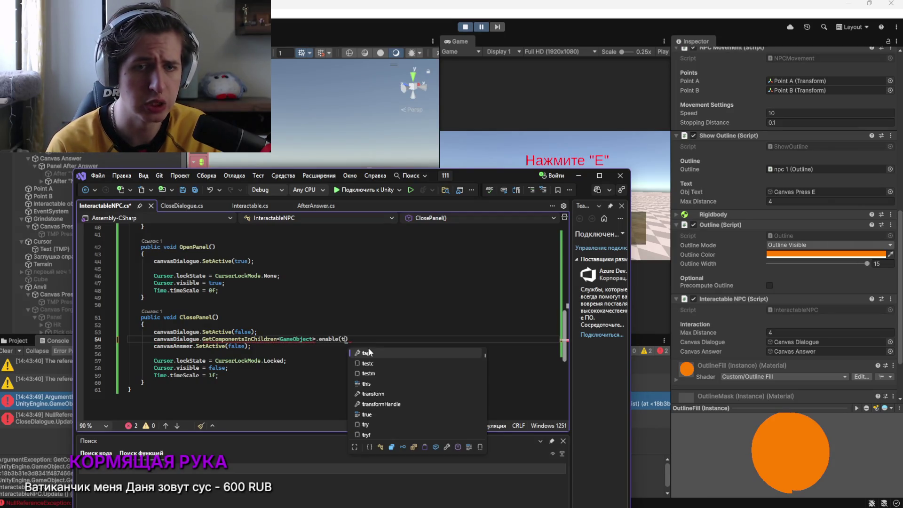
{"action": "type", "text": "rue);"}
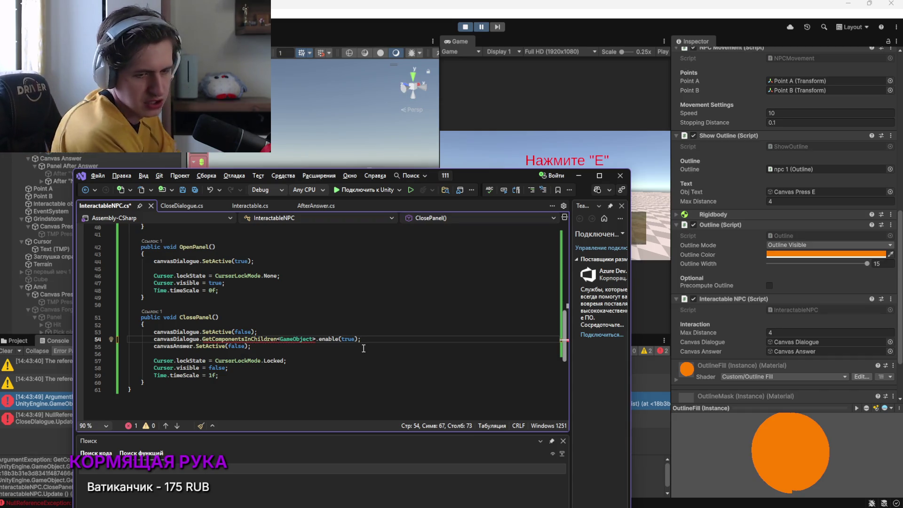
{"action": "key", "text": "alt+Tab"}
{"action": "key", "text": "alt+Tab"}
{"action": "key", "text": "alt+Tab"}
{"action": "key", "text": "alt+Tab"}
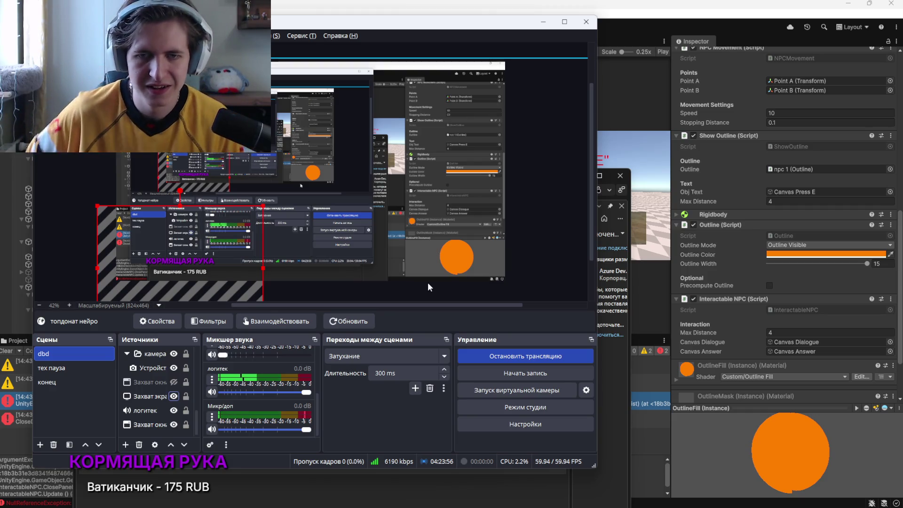
Check Unity's GetComponent ArgumentException and copy the broken GetComponentsInChildren line 54 from InteractableNPC.cs
{"action": "left_click", "coordinate": [644, 196]}
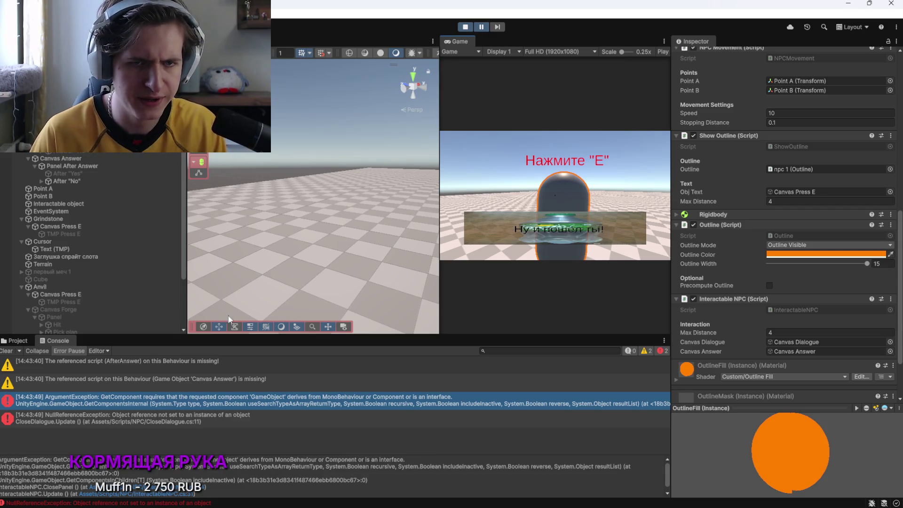
{"action": "key", "text": "alt+Tab"}
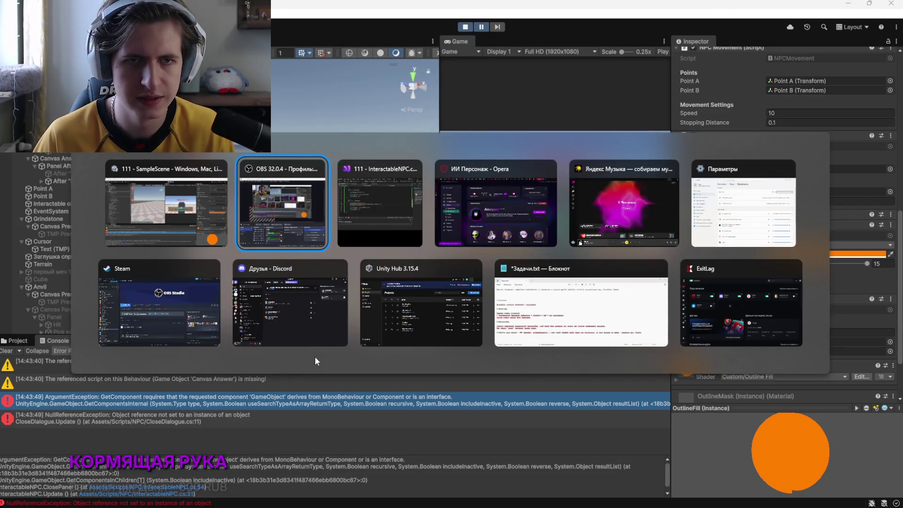
{"action": "left_click_drag", "start_coordinate": [287, 334], "coordinate": [146, 339]}
{"action": "key", "text": "ctrl+c"}
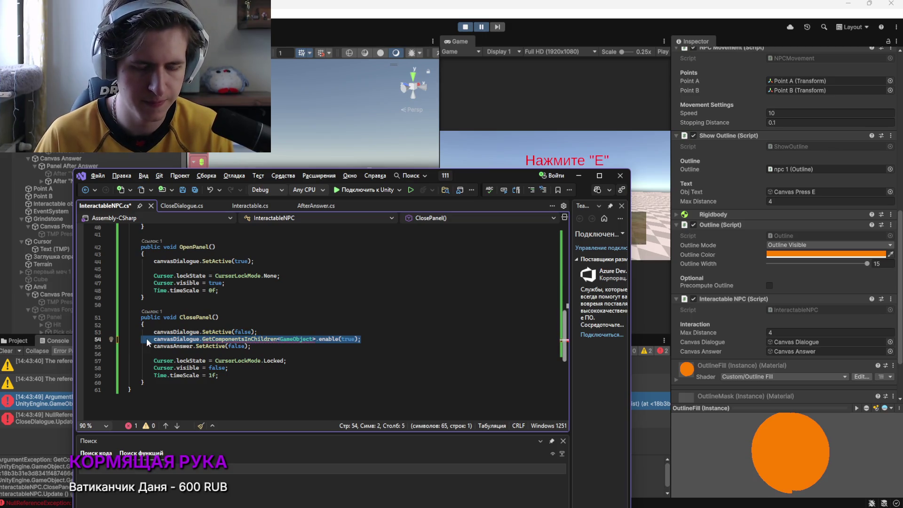
{"action": "left_click", "coordinate": [257, 346]}
{"action": "key", "text": "alt+Tab"}
{"action": "key", "text": "alt+Tab"}
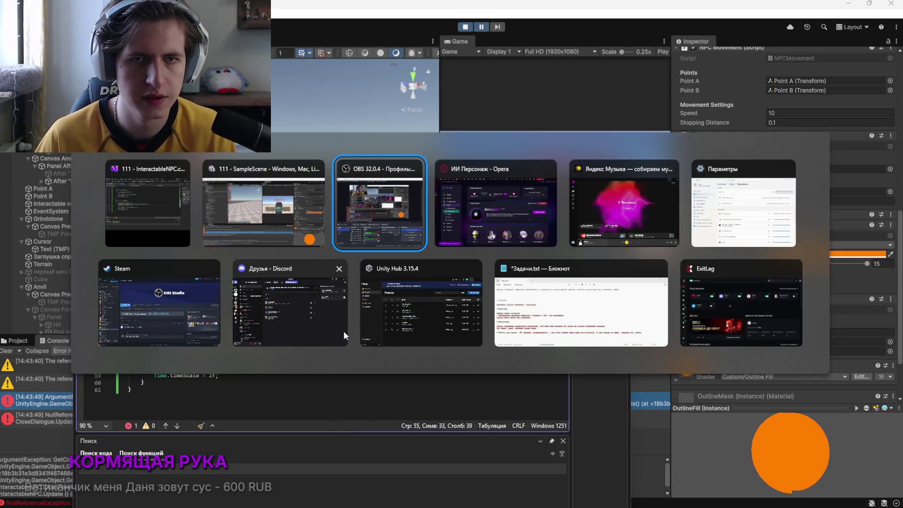
{"action": "key", "text": "alt+Tab"}
Send DeepSeek the copied line with 'исправь строку' and copy its short foreach SetActive(true) fix
{"action": "left_click", "coordinate": [571, 7]}
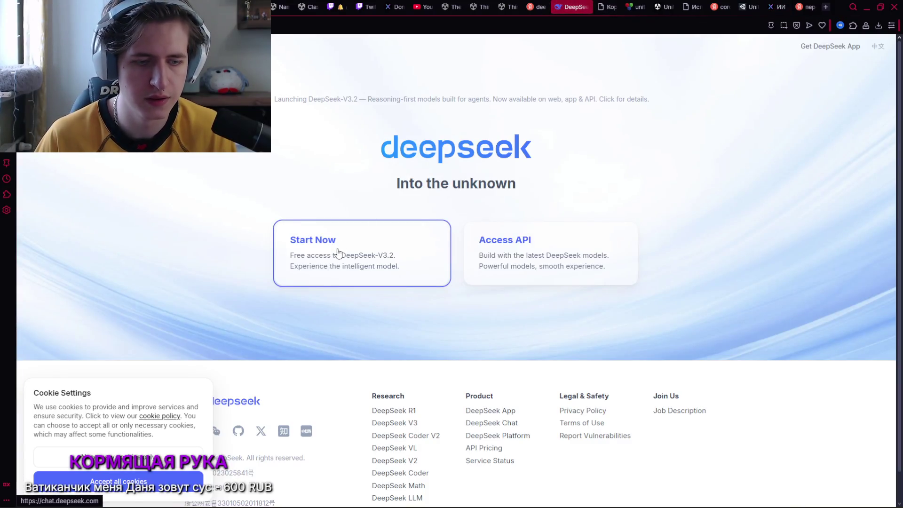
{"action": "left_click", "coordinate": [600, 7]}
{"action": "left_click", "coordinate": [441, 440]}
{"action": "key", "text": "ctrl+v"}
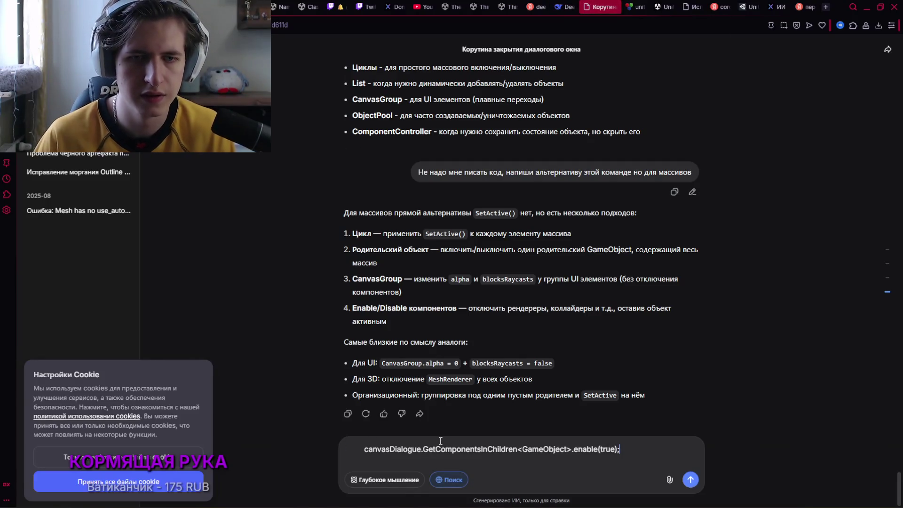
{"action": "key", "text": "shift+Return"}
{"action": "type", "text": "исправь строку"}
{"action": "key", "text": "Return"}
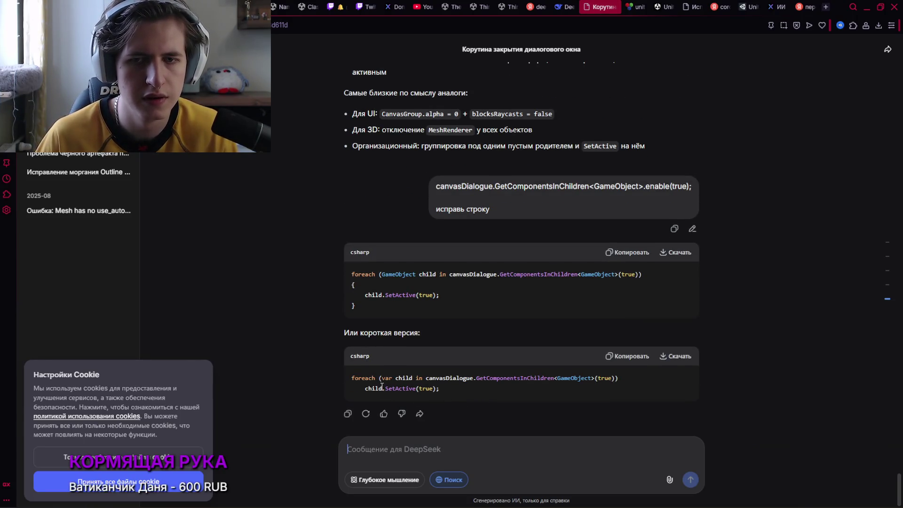
{"action": "left_click_drag", "start_coordinate": [440, 390], "coordinate": [352, 380]}
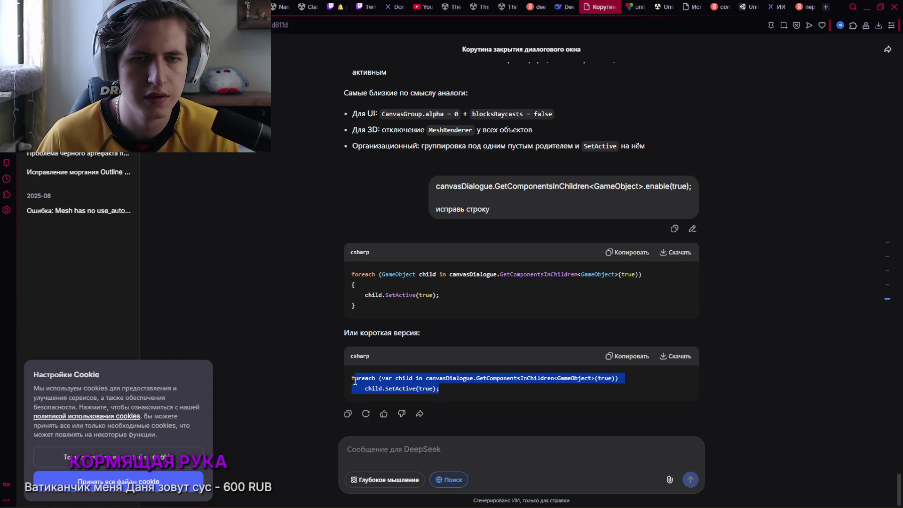
{"action": "key", "text": "alt+Tab"}
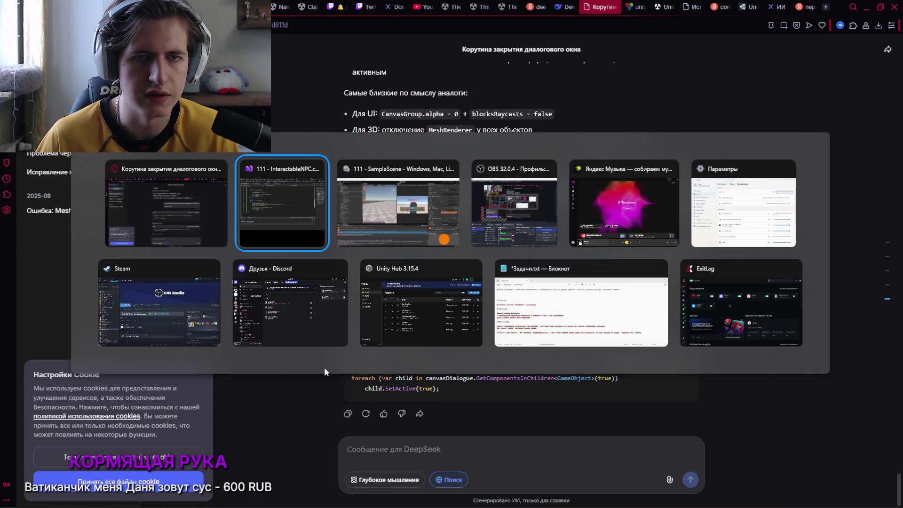
Replace line 54 with the foreach child.SetActive(true) loop and save InteractableNPC.cs
{"action": "left_click_drag", "start_coordinate": [362, 339], "coordinate": [153, 340]}
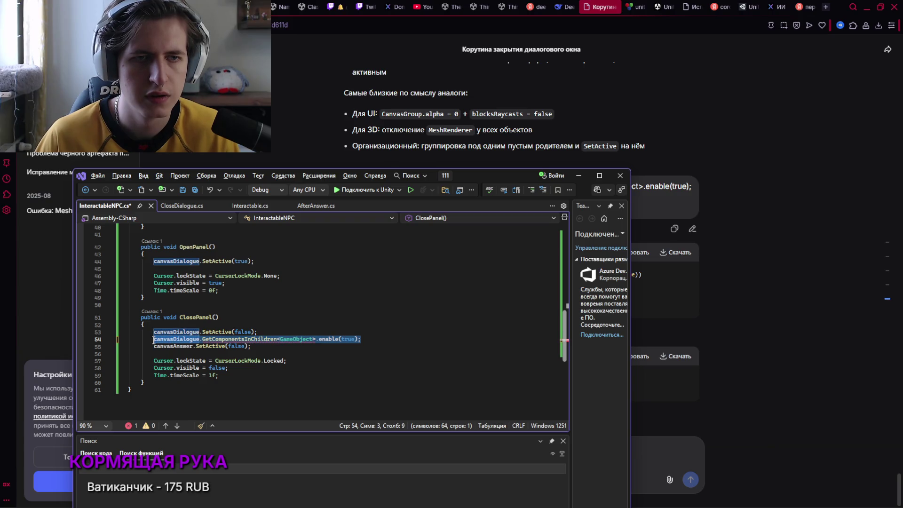
{"action": "type", "text": "foreach (var child in canvasDialogue.GetComponentsInChildren<GameObject>(true))     child.SetActive(true);"}
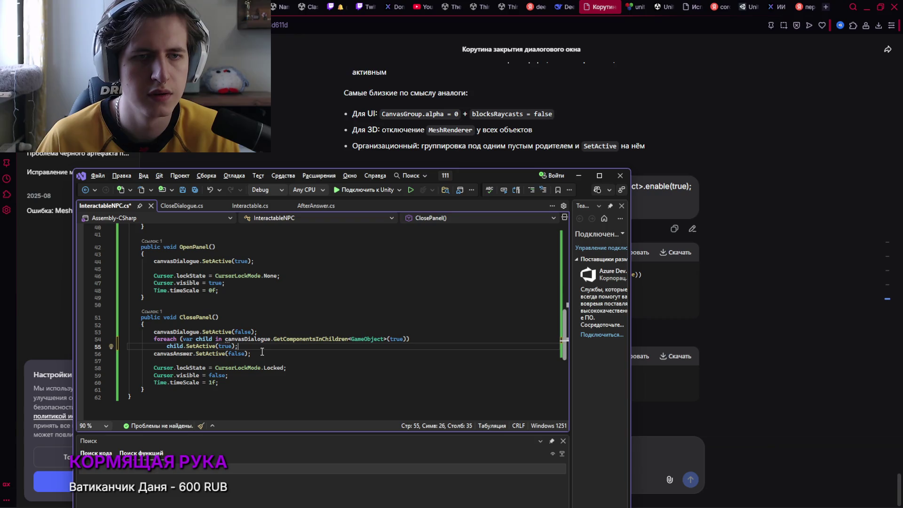
{"action": "key", "text": "ctrl+s"}
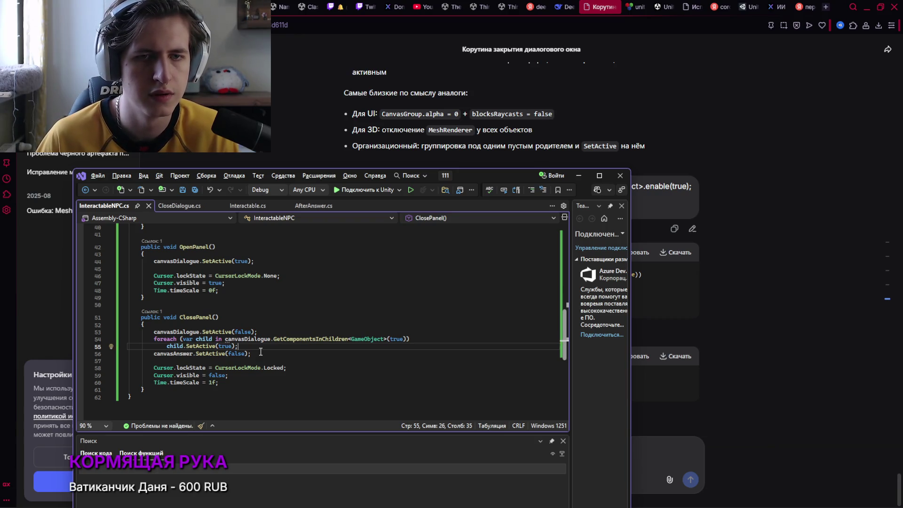
{"action": "key", "text": "alt+Tab"}
{"action": "key", "text": "alt+Tab"}
{"action": "key", "text": "alt+Tab"}
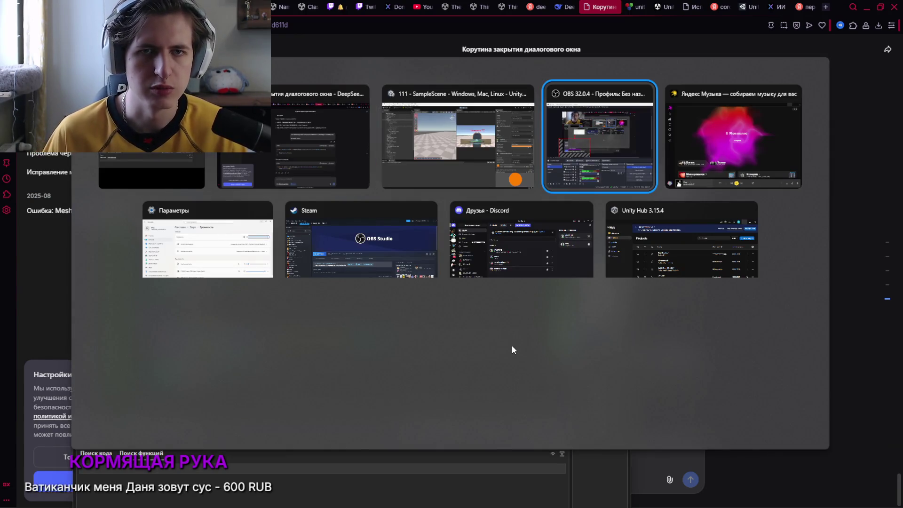
{"action": "key", "text": "Escape"}
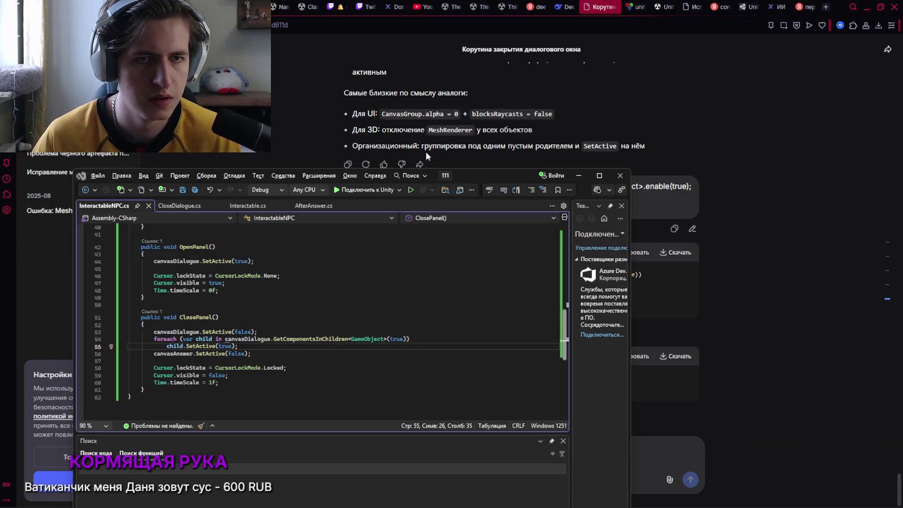
{"action": "key", "text": "alt+Tab"}
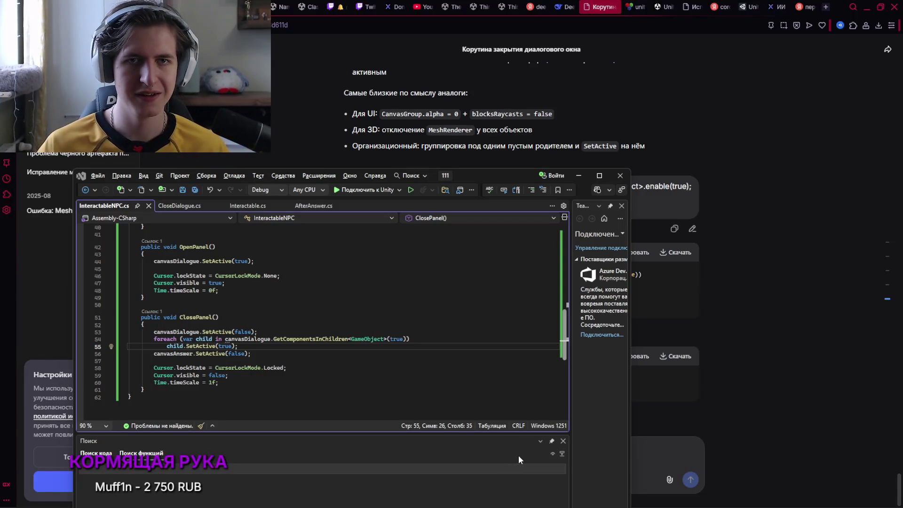
{"action": "key", "text": "alt+Tab"}
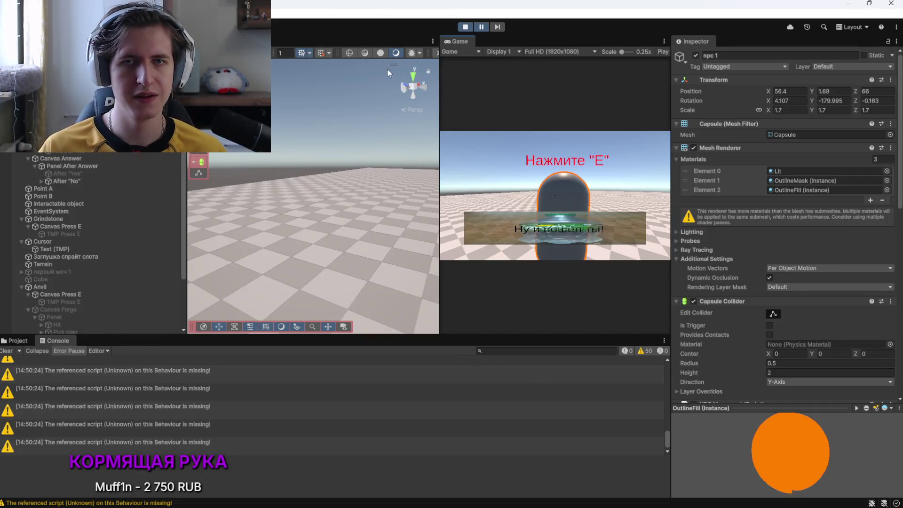
Play-test: talk to the NPC with E and accept with Давай, getting 'Спасибо, держи материалы'
{"action": "scroll", "coordinate": [679, 380], "scroll_direction": "down", "scroll_amount": 10}
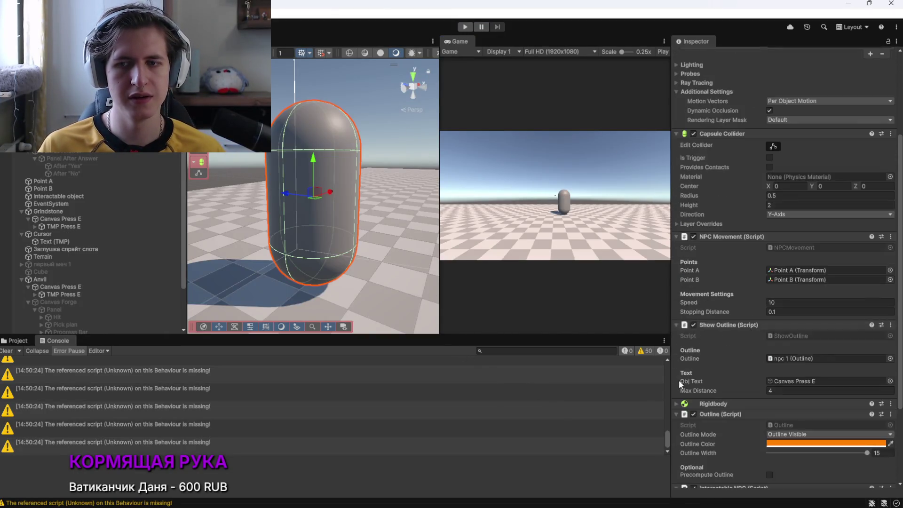
{"action": "left_click", "coordinate": [465, 27]}
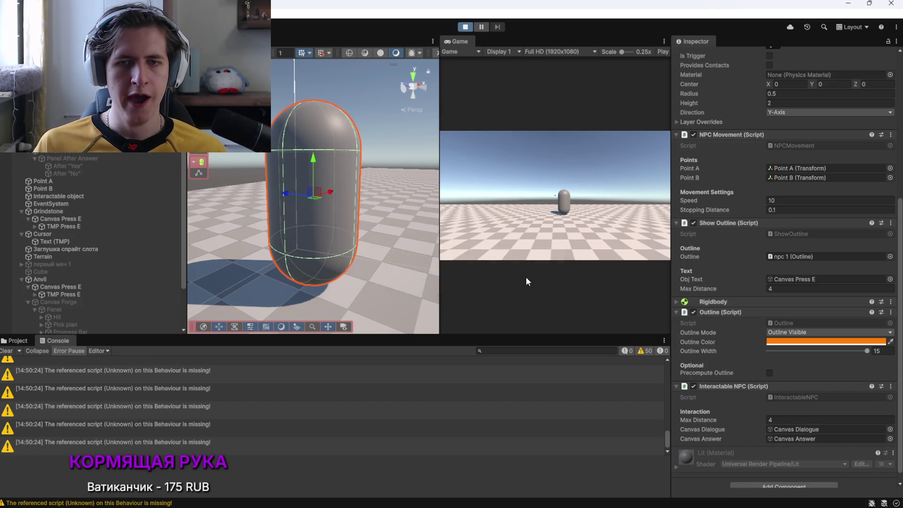
{"action": "left_click", "coordinate": [535, 247]}
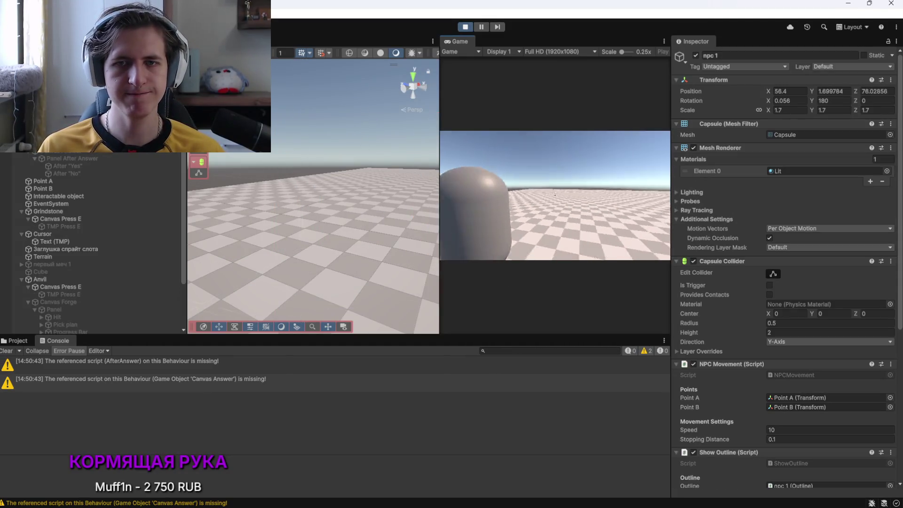
{"action": "key", "text": "e"}
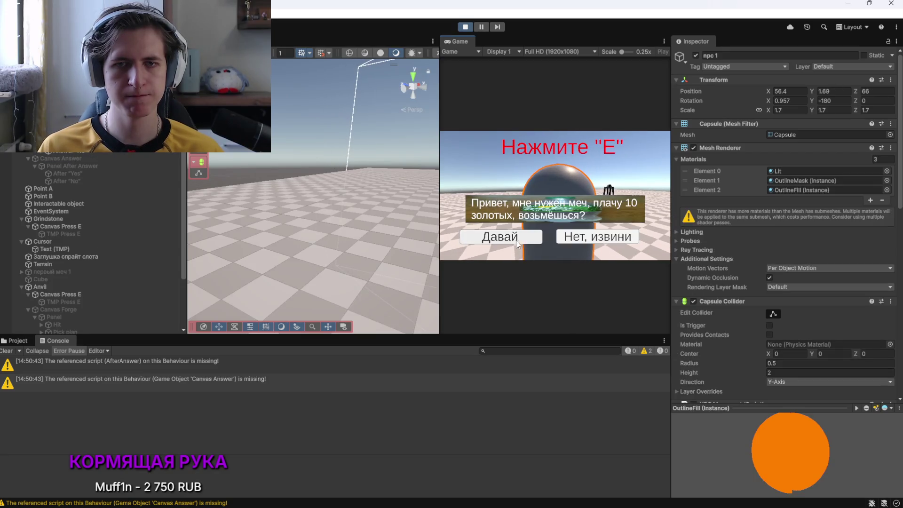
{"action": "left_click", "coordinate": [508, 240]}
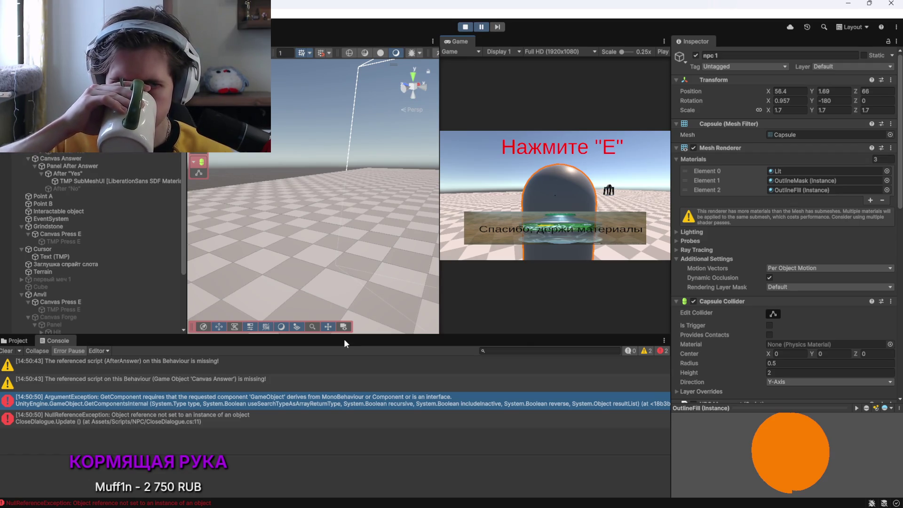
{"action": "key", "text": "alt+Tab"}
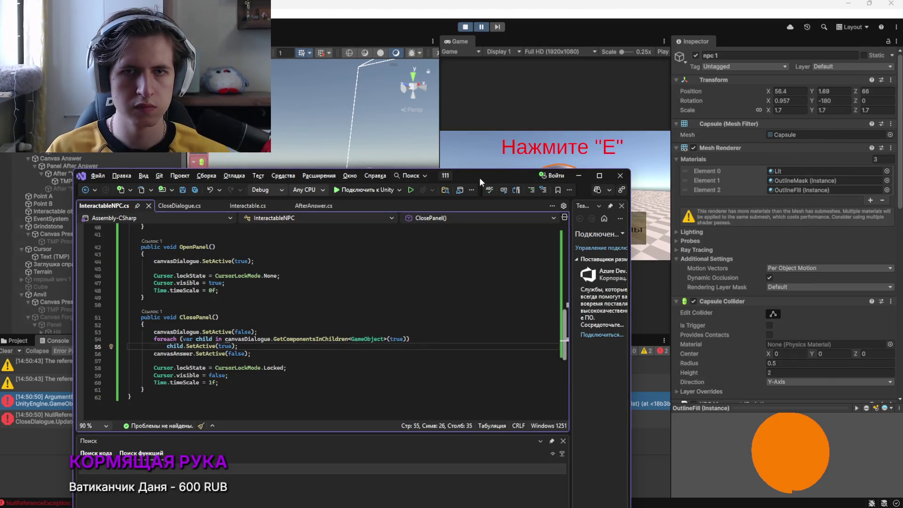
Move the code window aside to show Unity's ArgumentException stack trace, then begin a screen capture
{"action": "left_click_drag", "start_coordinate": [479, 177], "coordinate": [689, 165]}
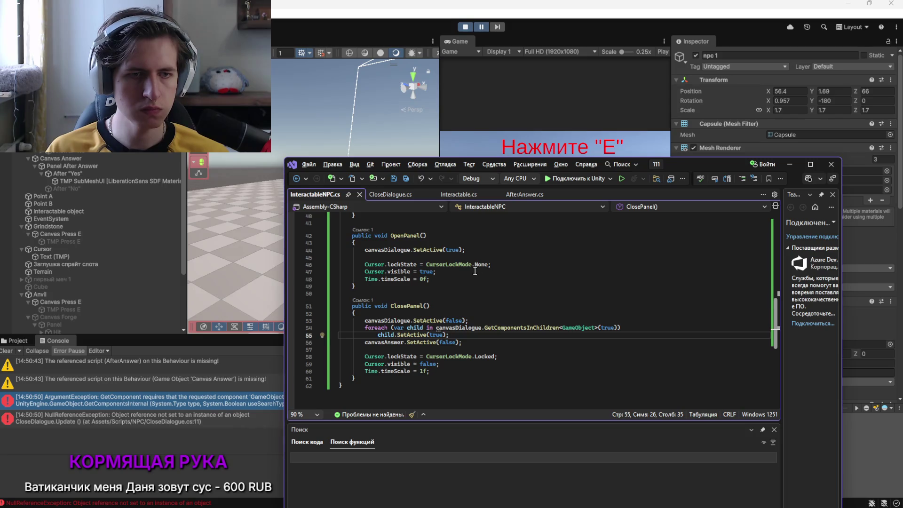
{"action": "left_click", "coordinate": [125, 399]}
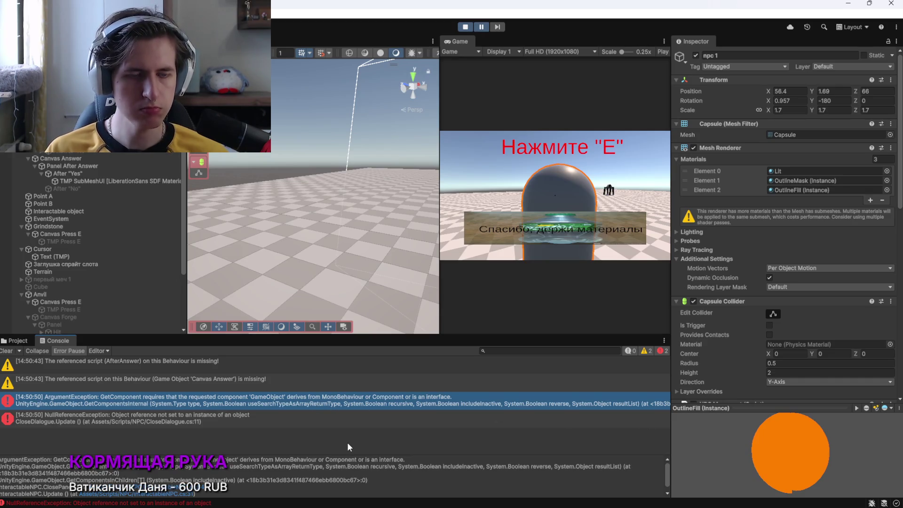
{"action": "key", "text": "super+shift+s"}
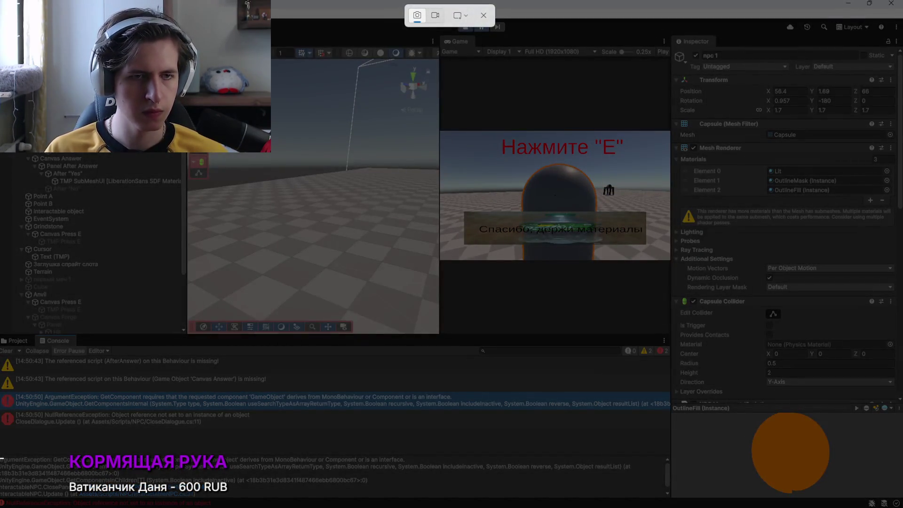
Send DeepSeek a screenshot of the console errors with the message 'выдаёт такие ошибки'
{"action": "mouse_move", "coordinate": [0, 397]}
{"action": "left_mouse_down"}
{"action": "mouse_move", "coordinate": [373, 492]}
{"action": "mouse_move", "coordinate": [666, 506]}
{"action": "left_mouse_up"}
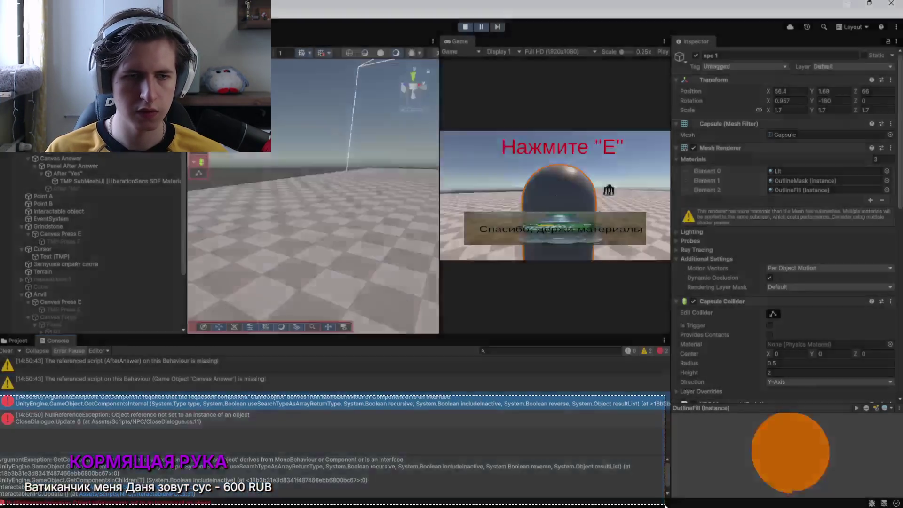
{"action": "key", "text": "alt+Tab"}
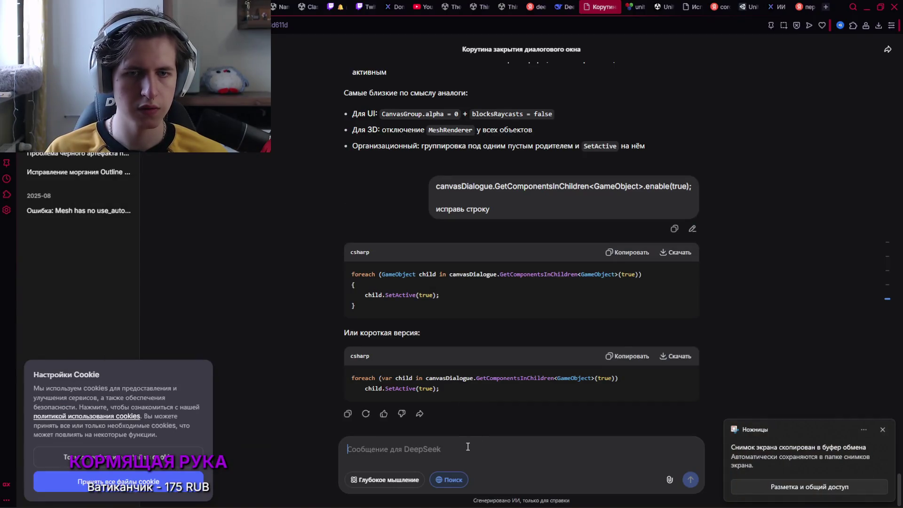
{"action": "key", "text": "ctrl+v"}
{"action": "type", "text": "выда"}
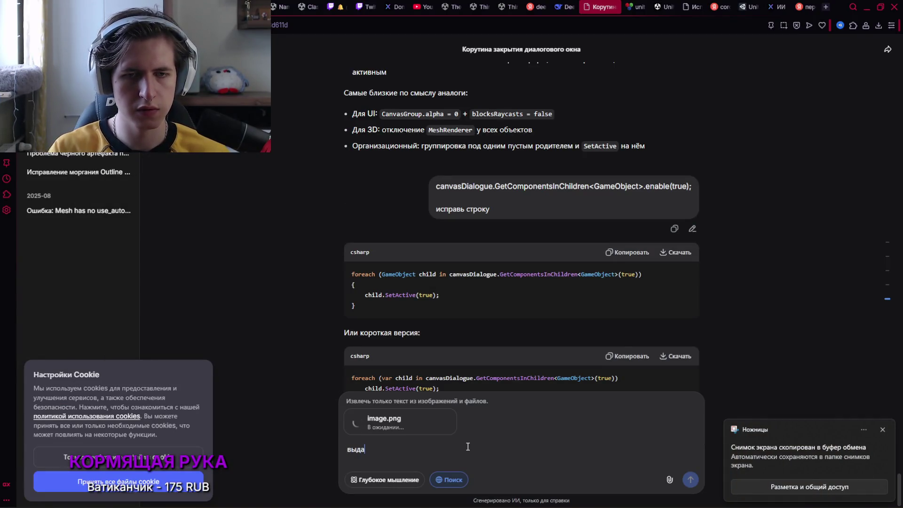
{"action": "type", "text": "ёт такие о"}
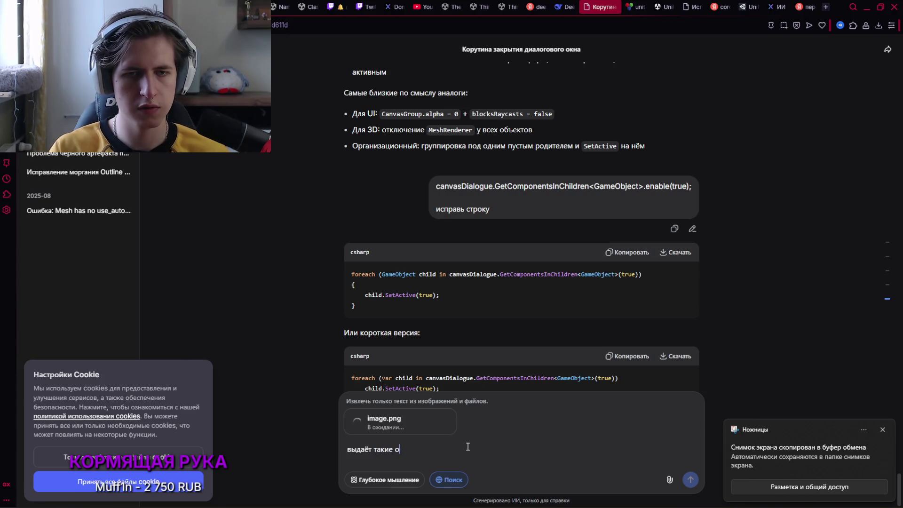
{"action": "type", "text": "шибки"}
{"action": "key", "text": "Return"}
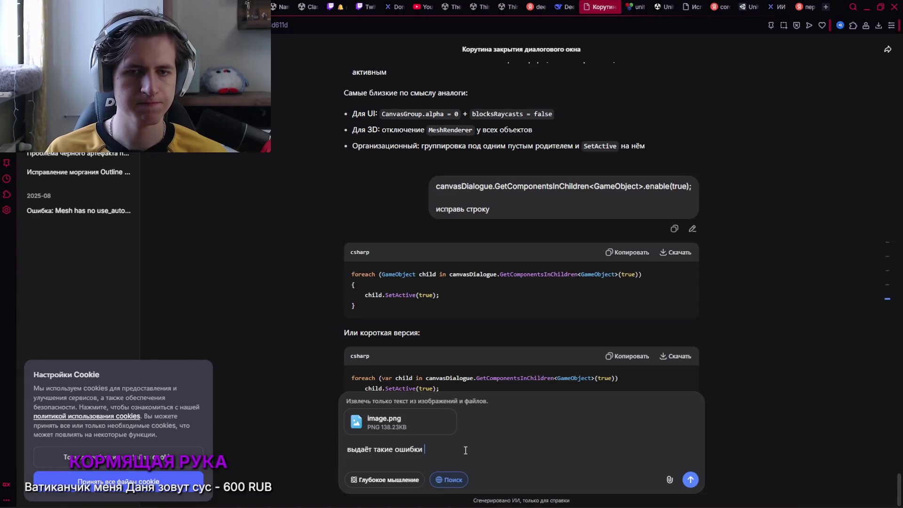
{"action": "key", "text": "Return"}
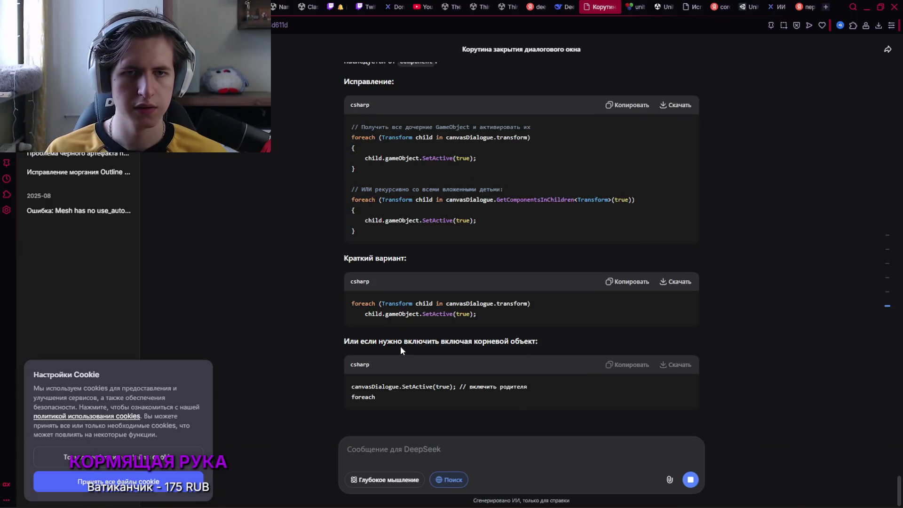
Read DeepSeek's Transform-loop suggestion, then place the cursor after the canvasDialogue field in Visual Studio
{"action": "scroll", "coordinate": [400, 345], "scroll_direction": "up", "scroll_amount": 5}
{"action": "scroll", "coordinate": [377, 346], "scroll_direction": "down", "scroll_amount": 1}
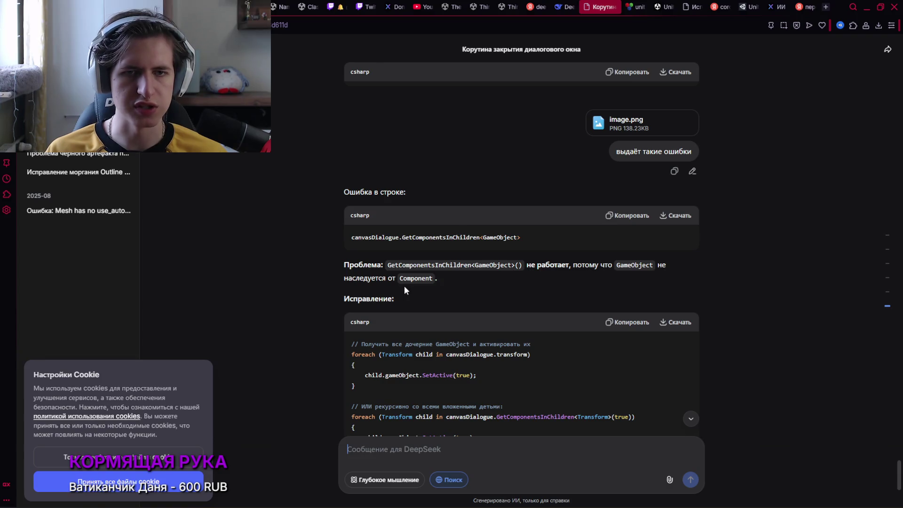
{"action": "scroll", "coordinate": [418, 296], "scroll_direction": "down", "scroll_amount": 2}
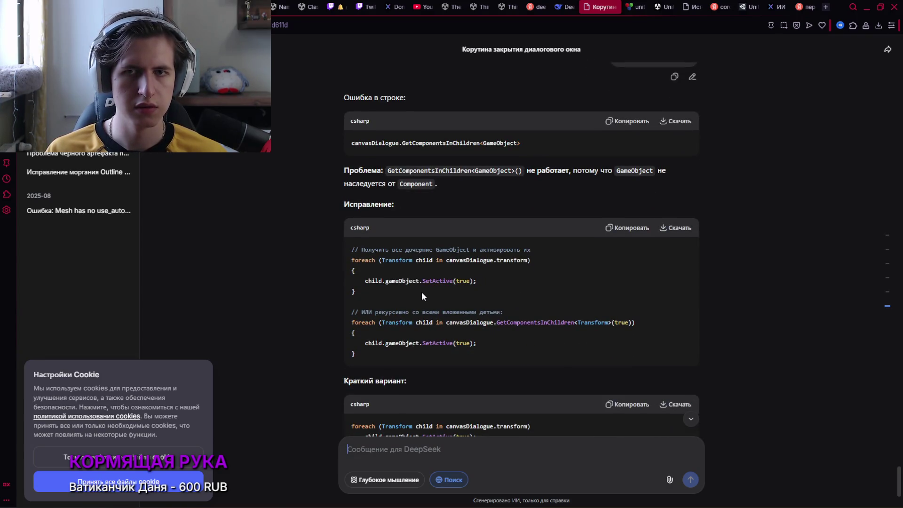
{"action": "key", "text": "alt+Tab"}
{"action": "key", "text": "alt+Tab"}
{"action": "scroll", "coordinate": [445, 310], "scroll_direction": "up", "scroll_amount": 13}
{"action": "left_click", "coordinate": [466, 285]}
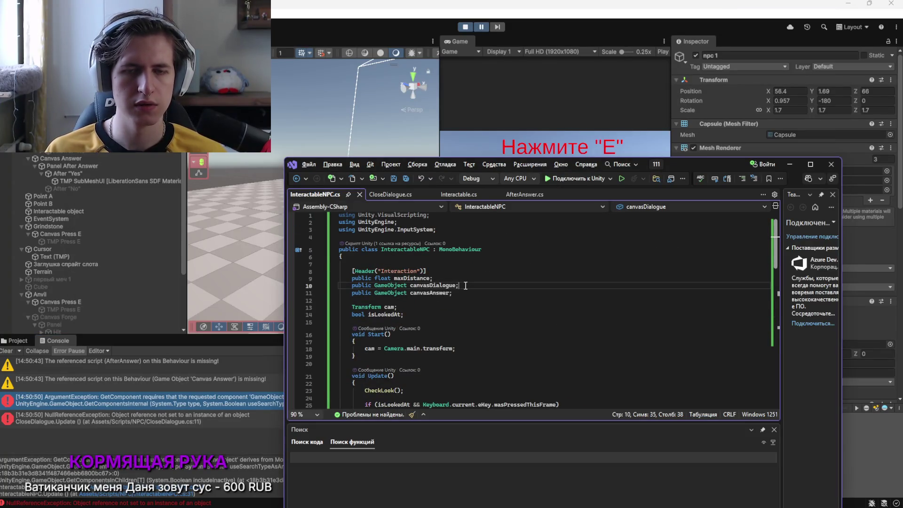
Add a 'public Component canvasDialogueComponents;' field below canvasDialogue
{"action": "key", "text": "Return"}
{"action": "type", "text": "public Compo"}
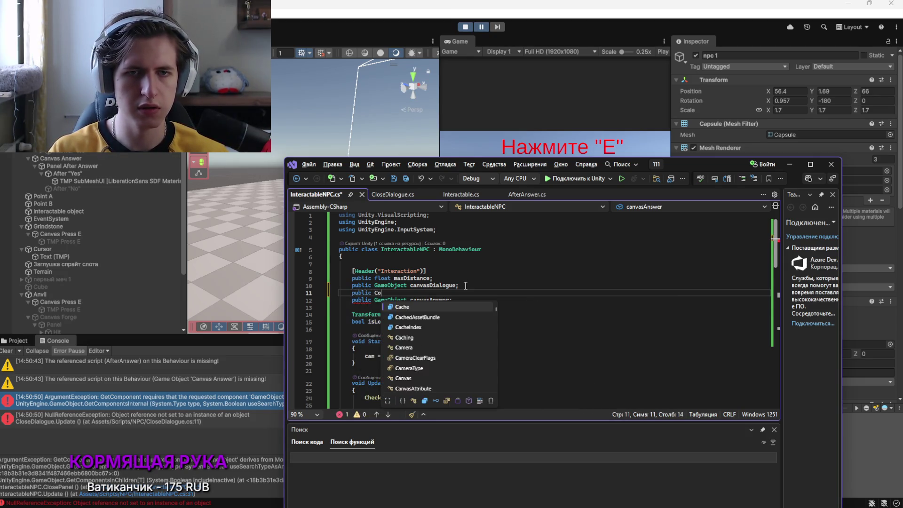
{"action": "key", "text": "Tab"}
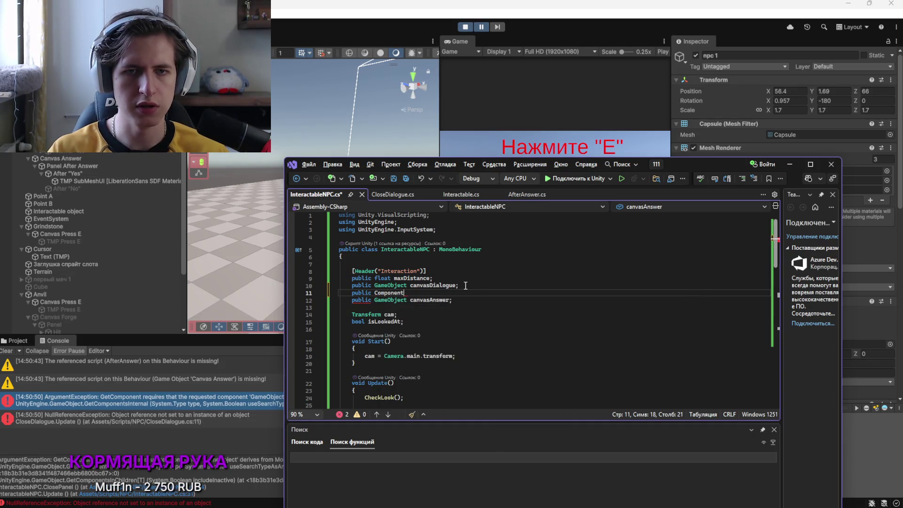
{"action": "type", "text": "cans"}
{"action": "key", "text": "BackSpace"}
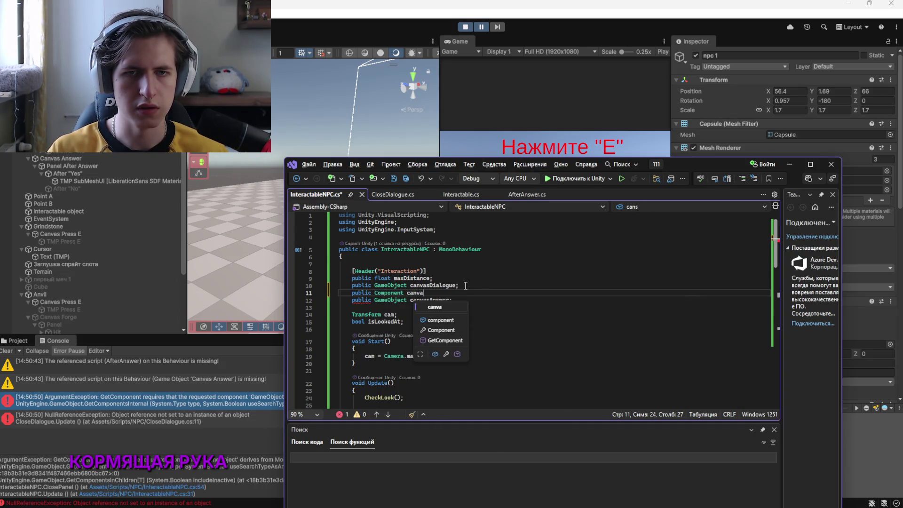
{"action": "type", "text": "va"}
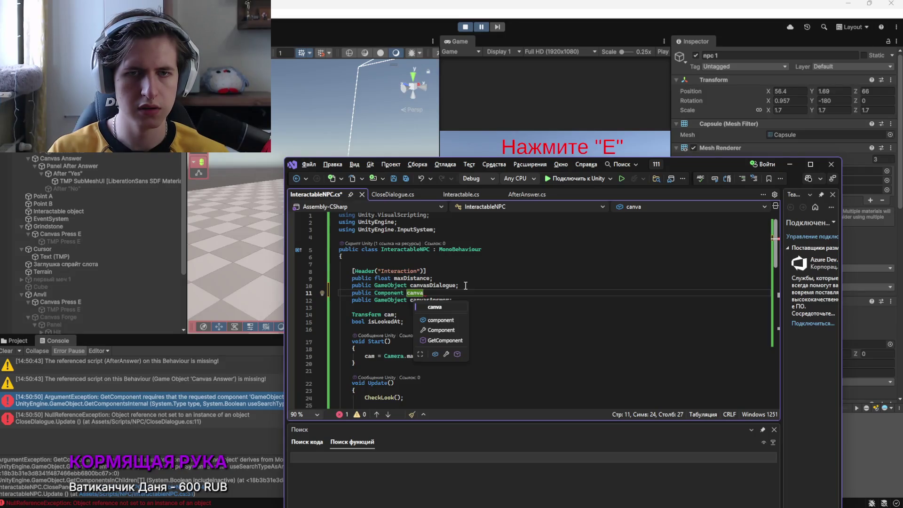
{"action": "type", "text": "sDialog"}
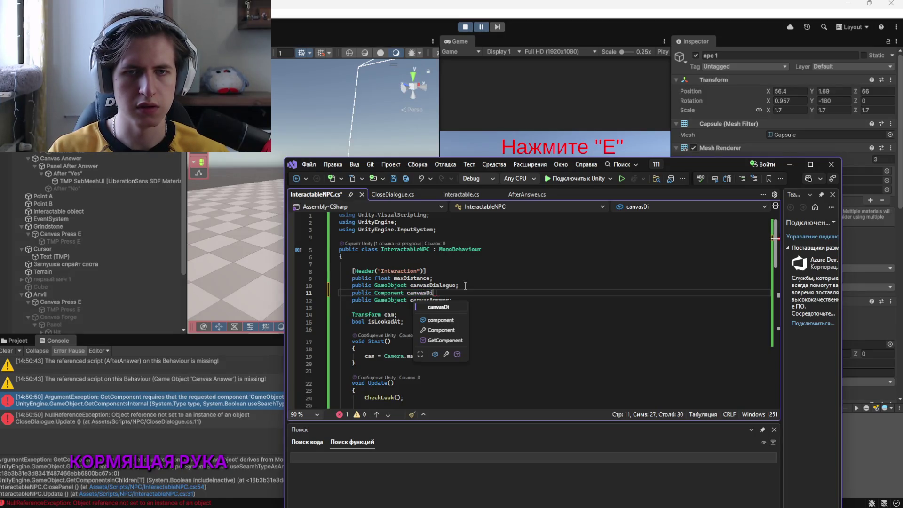
{"action": "type", "text": "ueC"}
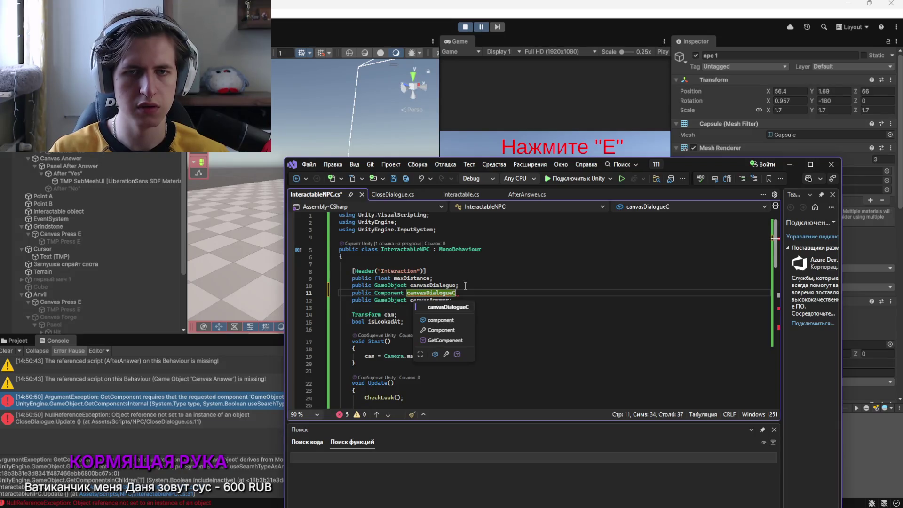
{"action": "type", "text": "omponen"}
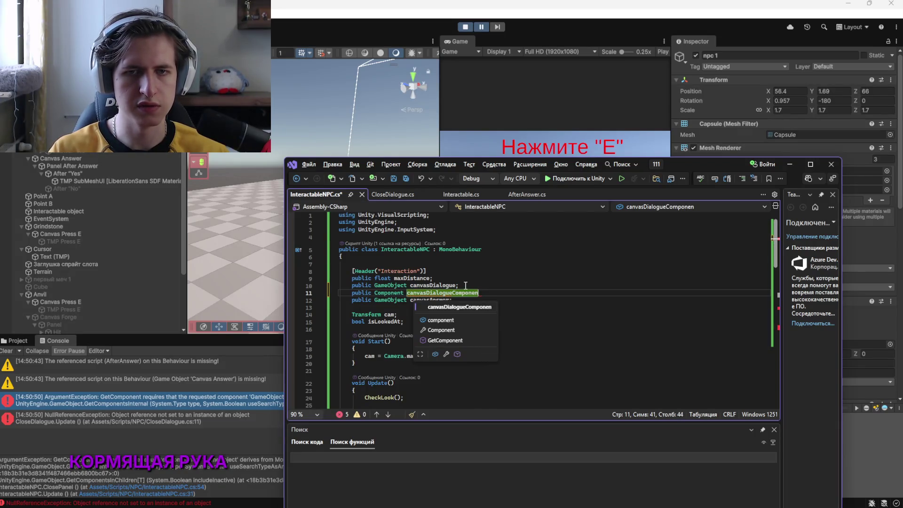
{"action": "type", "text": "ts;"}
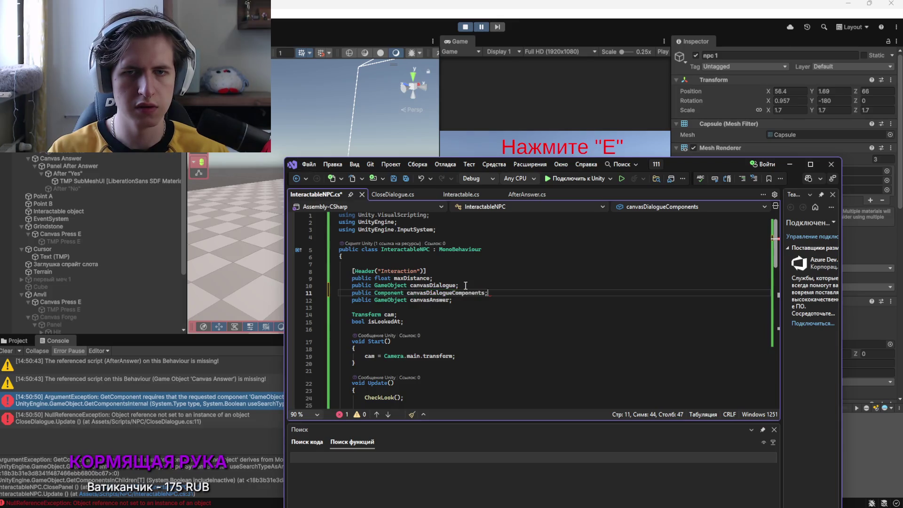
Delete the foreach loop from ClosePanel
{"action": "scroll", "coordinate": [470, 289], "scroll_direction": "down", "scroll_amount": 14}
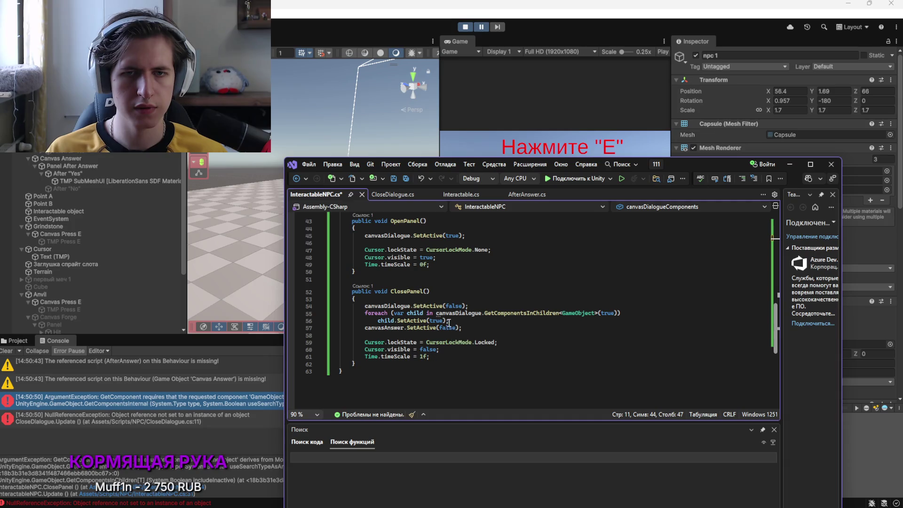
{"action": "left_click_drag", "start_coordinate": [449, 323], "coordinate": [342, 317]}
{"action": "key", "text": "Delete"}
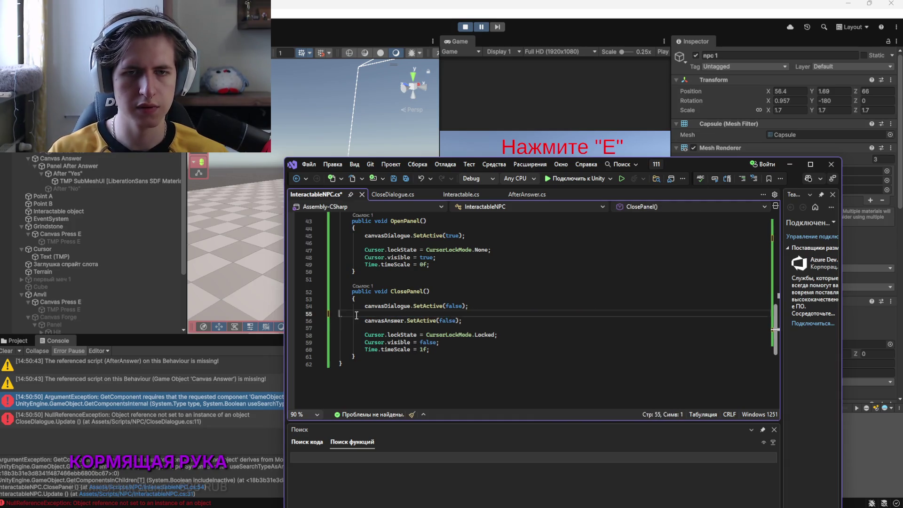
{"action": "key", "text": "ctrl+z"}
{"action": "left_click", "coordinate": [478, 328]}
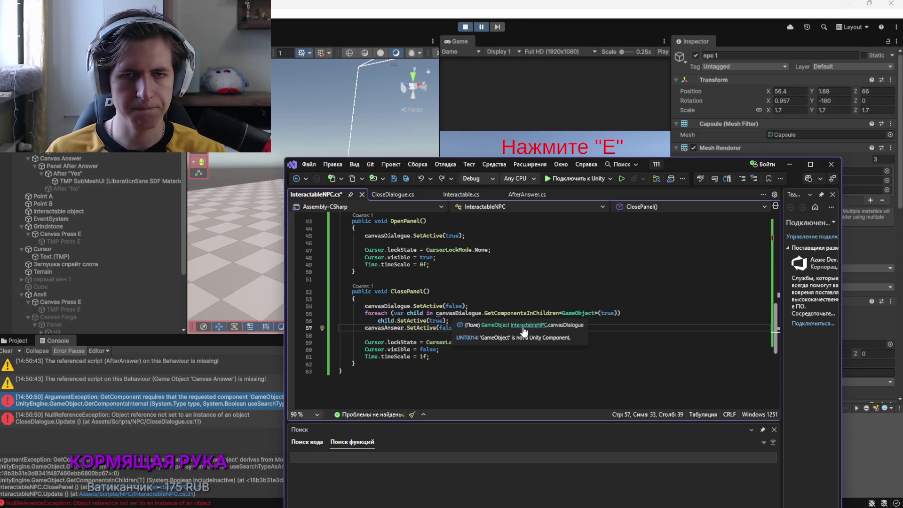
{"action": "key", "text": "Up"}
{"action": "key", "text": "Up"}
{"action": "key", "text": "Up"}
{"action": "left_click_drag", "start_coordinate": [461, 321], "coordinate": [365, 313]}
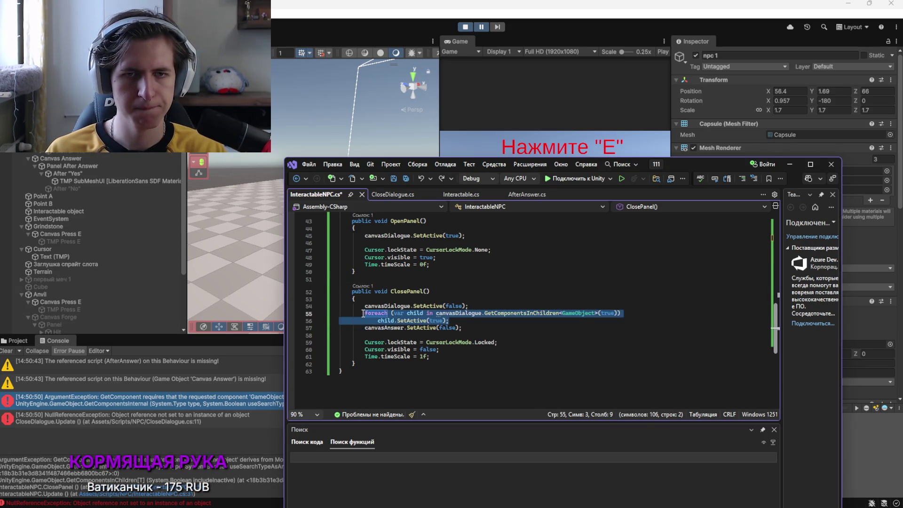
{"action": "key", "text": "Delete"}
Try IntelliSense members (set, ac, ena) after canvasDialogueComponents., leaving the line unfinished
{"action": "type", "text": "can"}
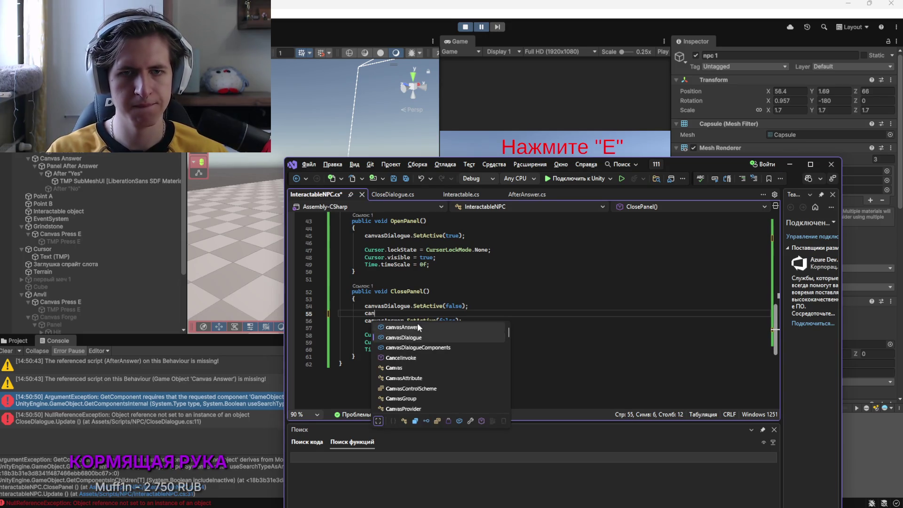
{"action": "type", "text": "vasDialogueComponents.set"}
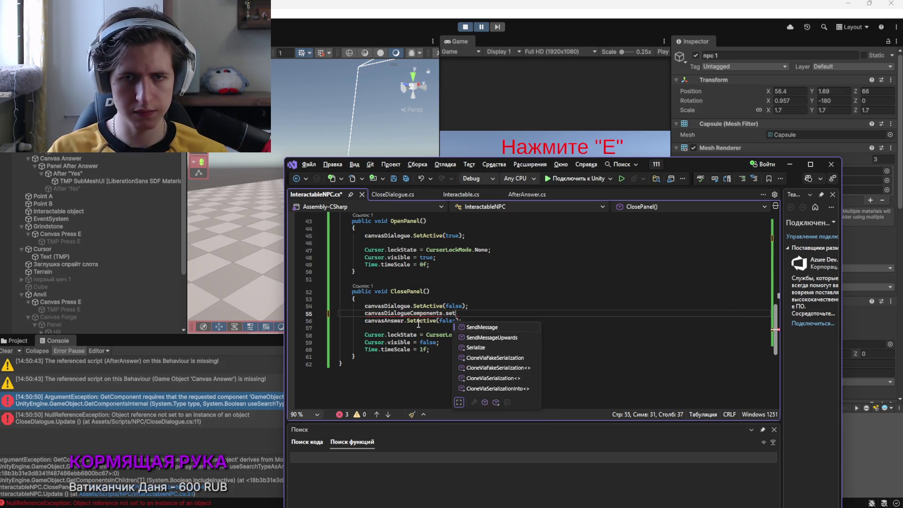
{"action": "key", "text": "BackSpace"}
{"action": "key", "text": "BackSpace"}
{"action": "key", "text": "BackSpace"}
{"action": "type", "text": "ac"}
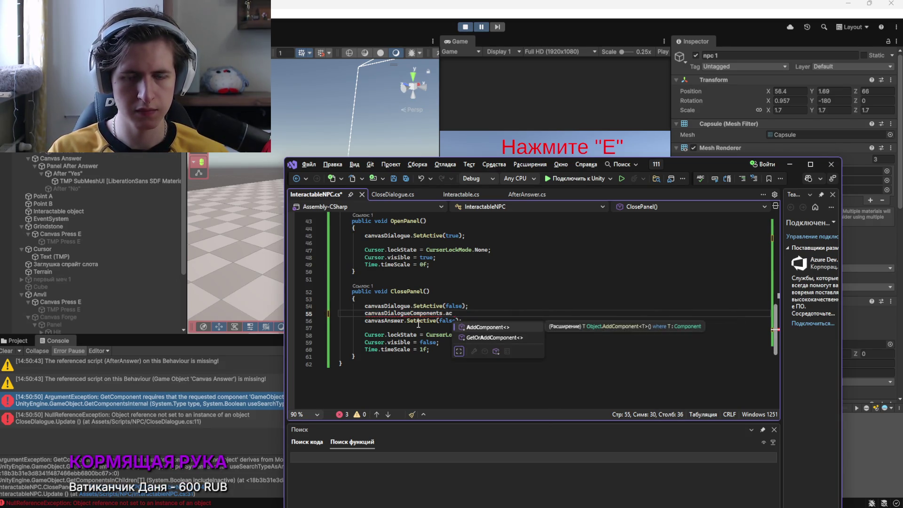
{"action": "key", "text": "BackSpace"}
{"action": "key", "text": "BackSpace"}
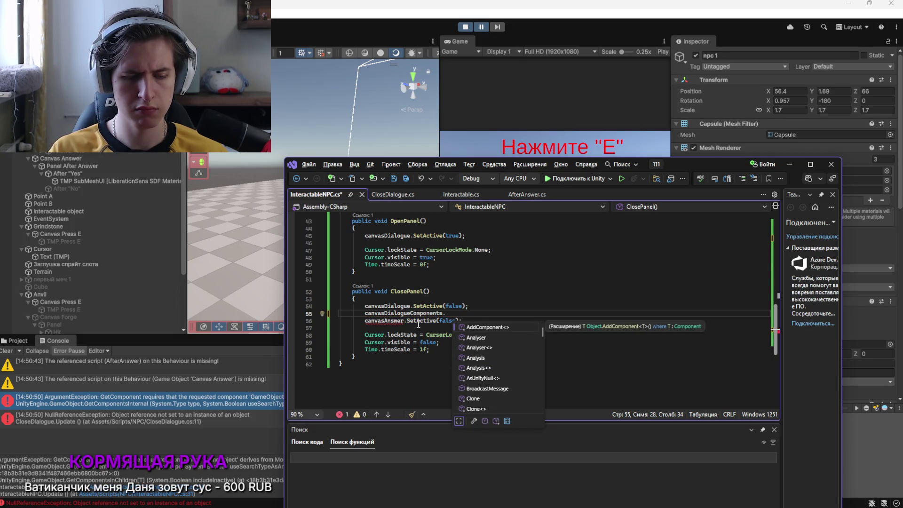
{"action": "type", "text": "ena"}
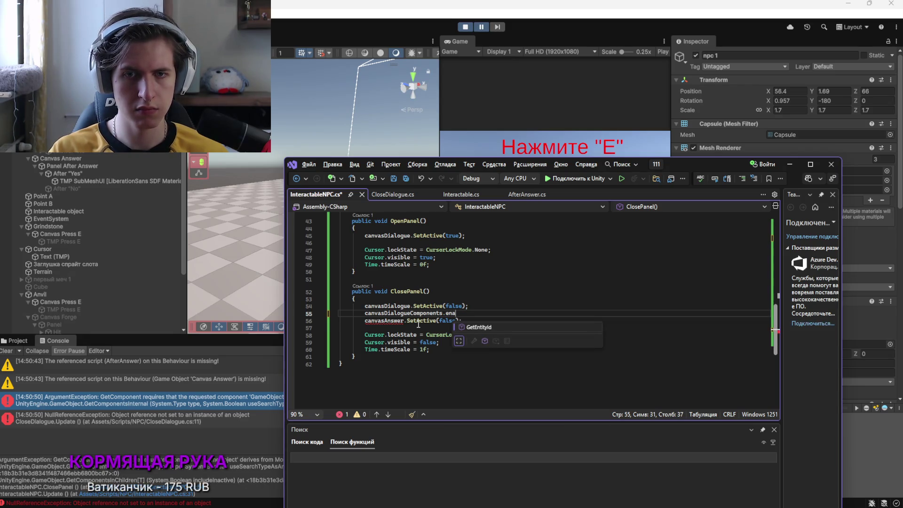
{"action": "key", "text": "BackSpace"}
{"action": "key", "text": "BackSpace"}
{"action": "key", "text": "BackSpace"}
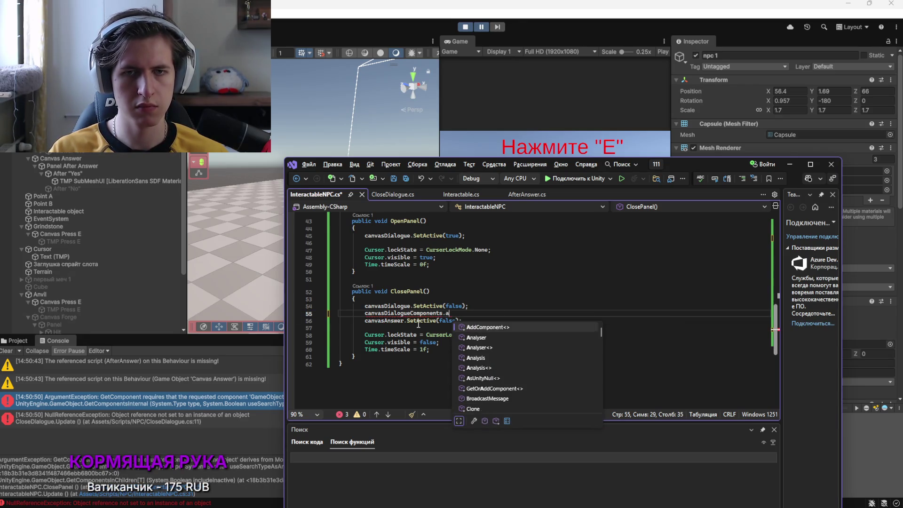
{"action": "key", "text": "BackSpace"}
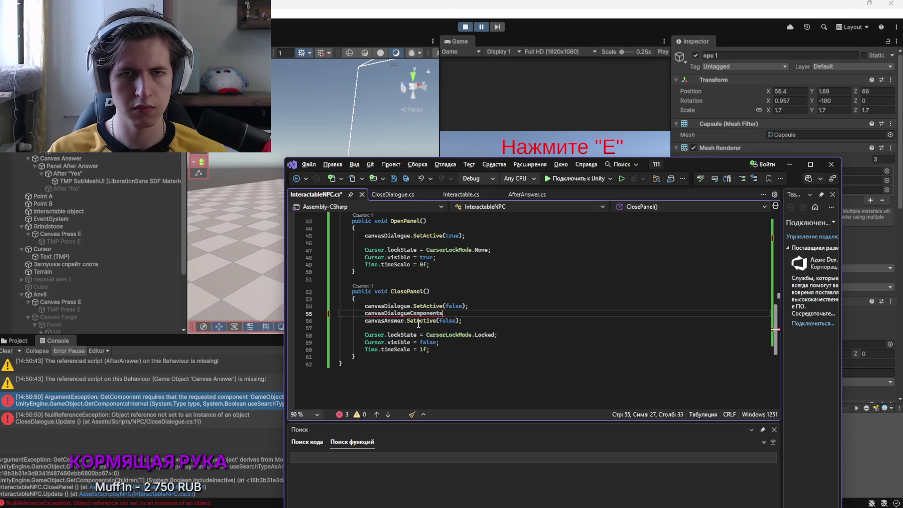
{"action": "key", "text": "BackSpace"}
{"action": "key", "text": "BackSpace"}
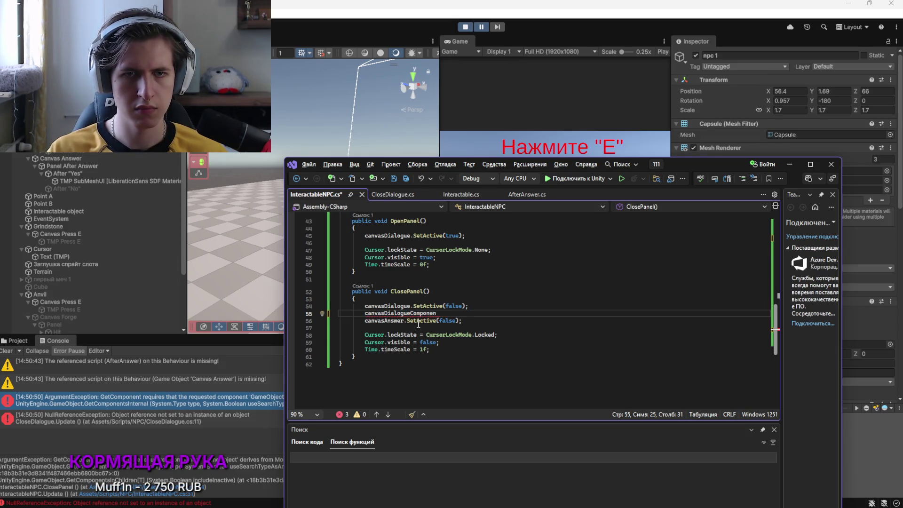
{"action": "type", "text": "ts "}
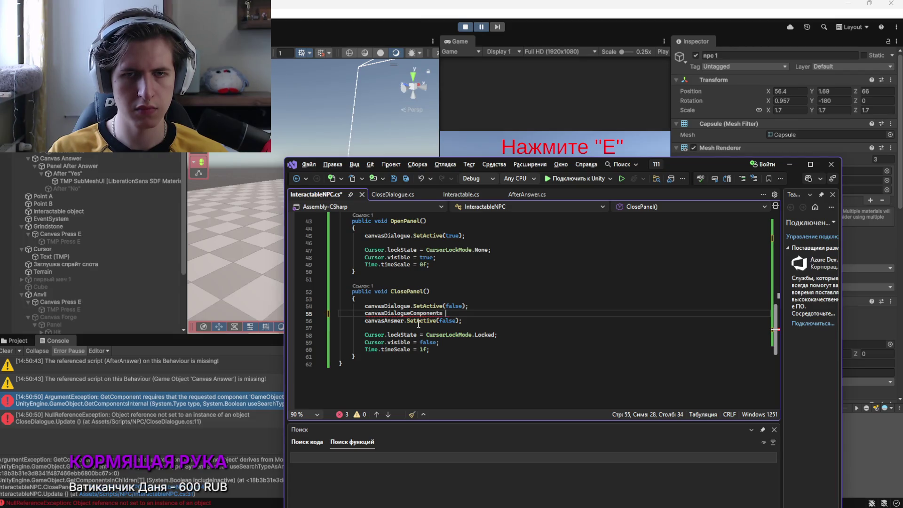
{"action": "type", "text": ".an"}
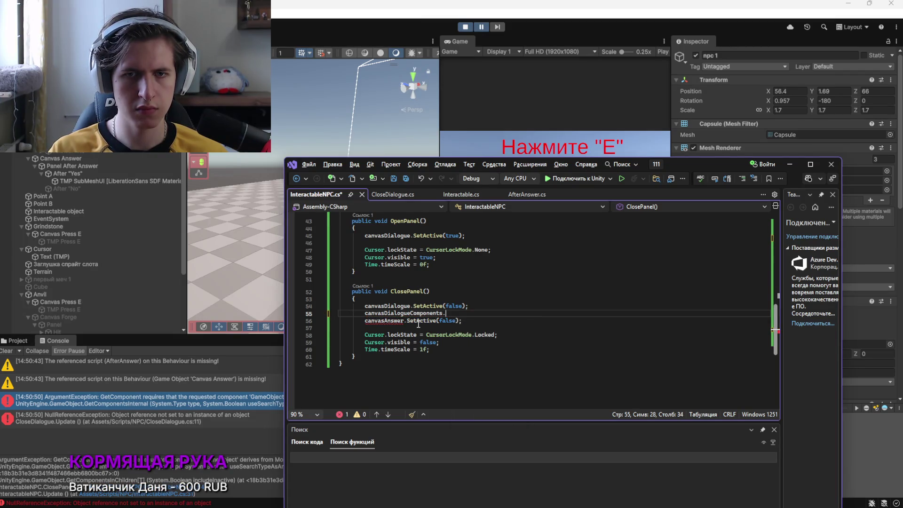
{"action": "key", "text": "BackSpace"}
{"action": "type", "text": "c"}
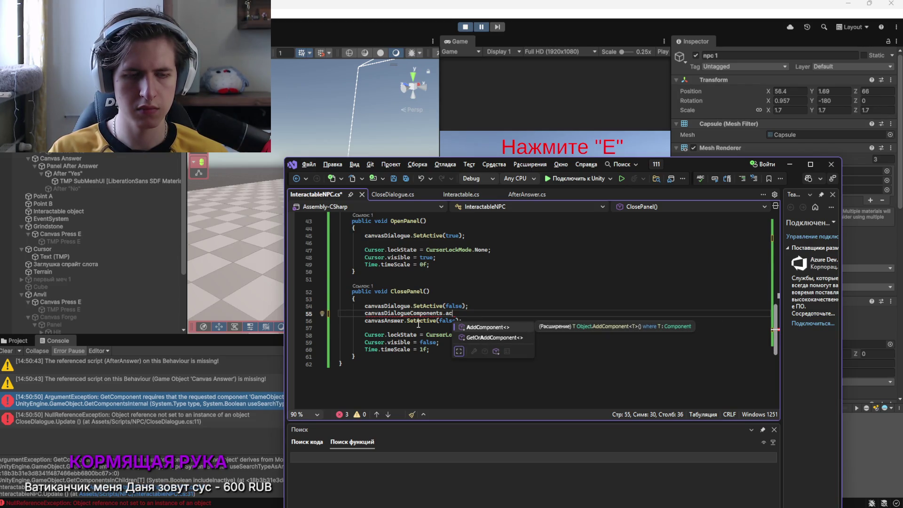
{"action": "key", "text": "BackSpace"}
{"action": "key", "text": "BackSpace"}
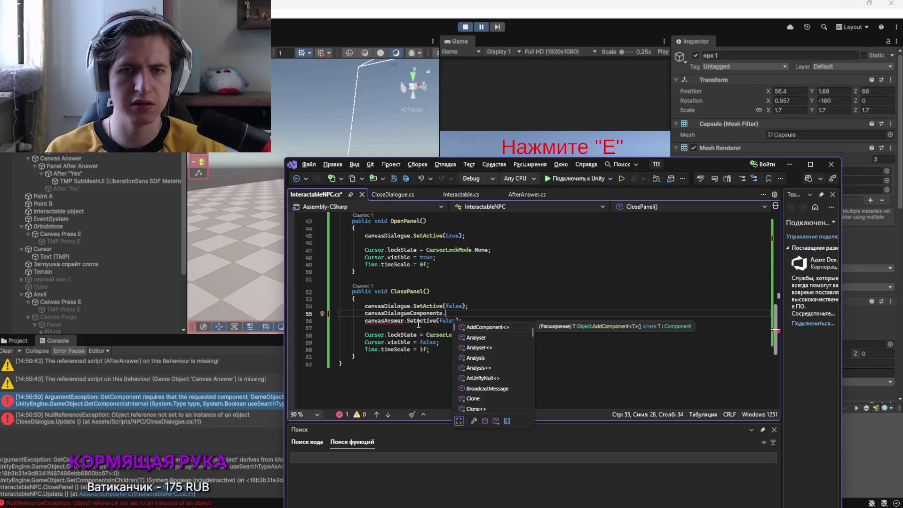
{"action": "key", "text": "alt+Tab"}
{"action": "key", "text": "alt+Tab"}
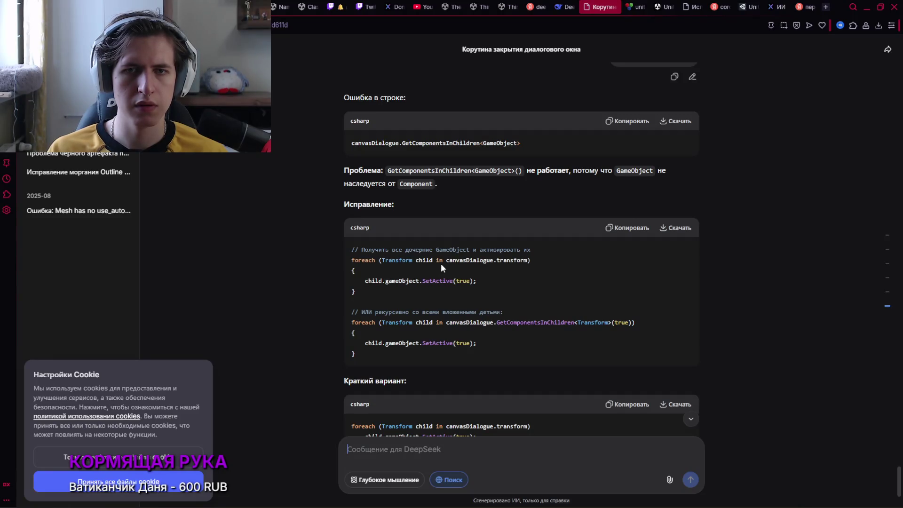
Review DeepSeek's answer and undo the last edit, restoring ClosePanel's GetComponentsInChildren<GameObject>(true) loop
{"action": "scroll", "coordinate": [384, 317], "scroll_direction": "down", "scroll_amount": 1}
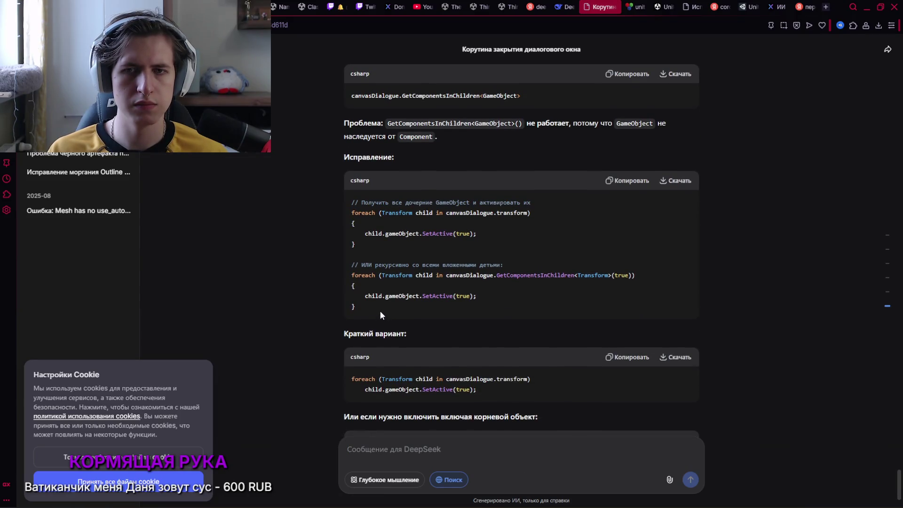
{"action": "scroll", "coordinate": [380, 312], "scroll_direction": "down", "scroll_amount": 1}
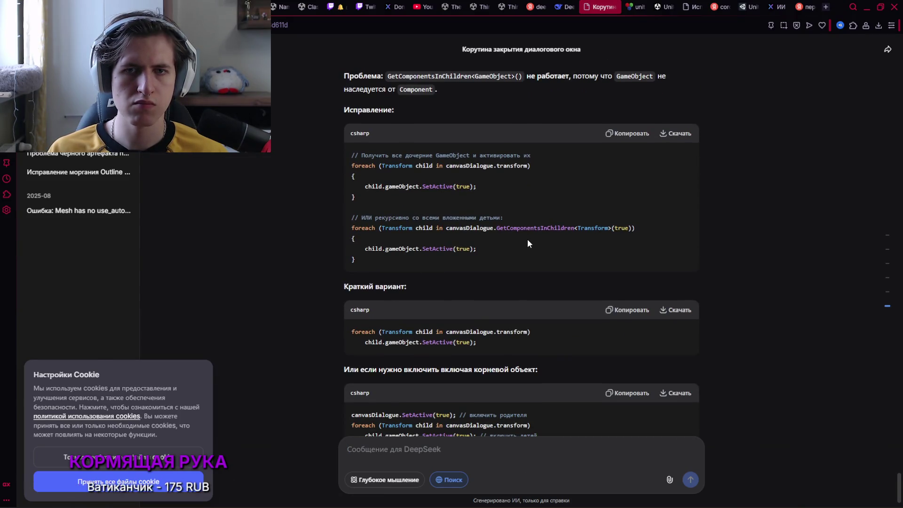
{"action": "key", "text": "alt+Tab"}
{"action": "scroll", "coordinate": [457, 334], "scroll_direction": "up", "scroll_amount": 5}
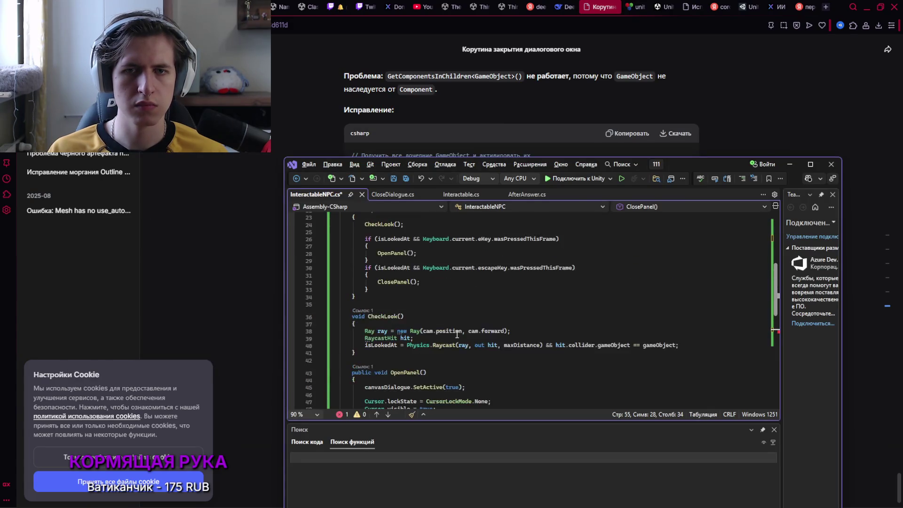
{"action": "scroll", "coordinate": [457, 334], "scroll_direction": "down", "scroll_amount": 5}
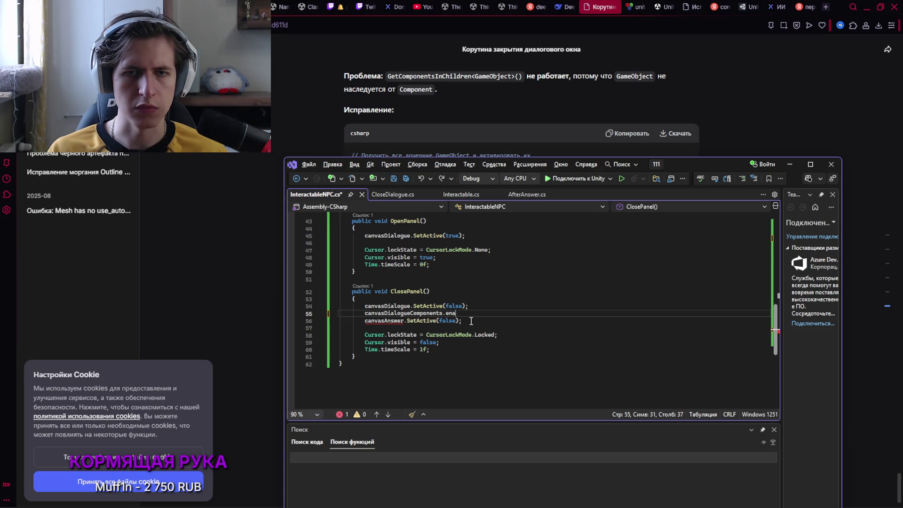
{"action": "key", "text": "ctrl+z"}
{"action": "key", "text": "ctrl+z"}
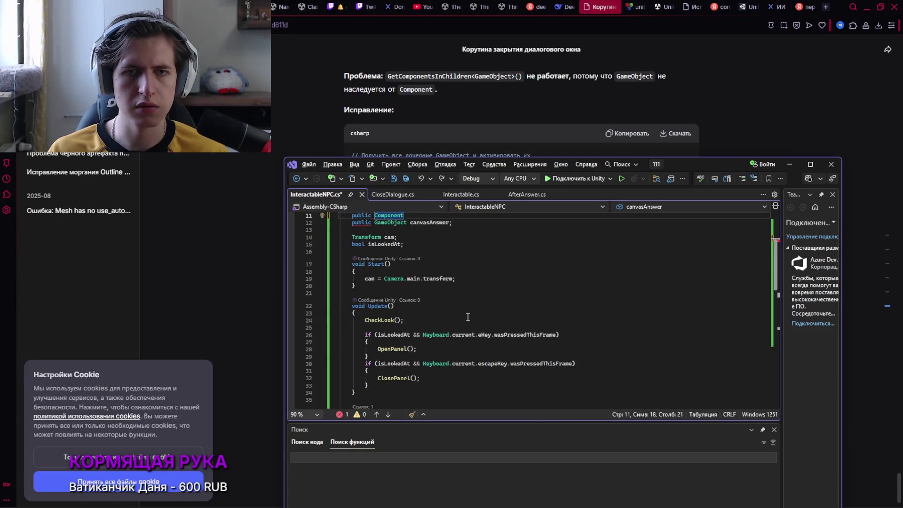
{"action": "scroll", "coordinate": [465, 317], "scroll_direction": "down", "scroll_amount": 1}
{"action": "scroll", "coordinate": [464, 317], "scroll_direction": "down", "scroll_amount": 10}
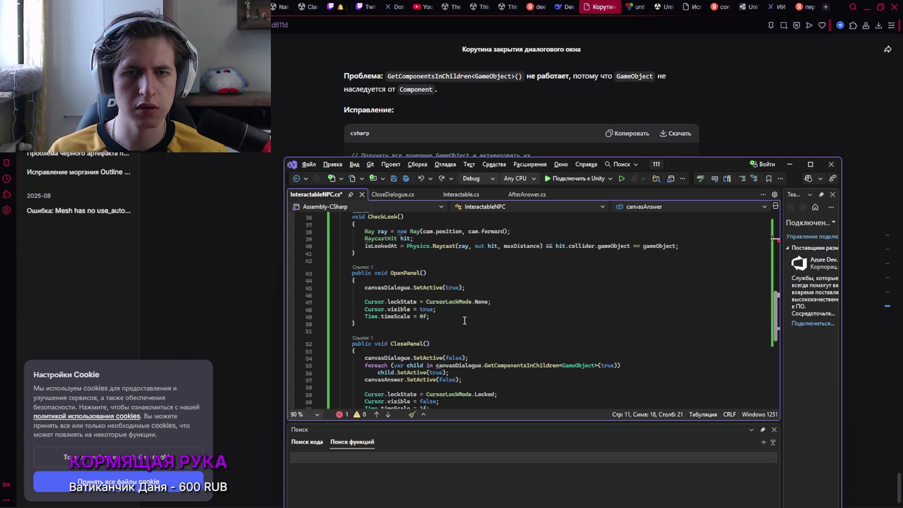
{"action": "scroll", "coordinate": [464, 318], "scroll_direction": "up", "scroll_amount": 13}
Remove the leftover partial 'public Compone' field line and move the editor window aside
{"action": "key", "text": "BackSpace"}
{"action": "key", "text": "BackSpace"}
{"action": "key", "text": "BackSpace"}
{"action": "key", "text": "BackSpace"}
{"action": "key", "text": "BackSpace"}
{"action": "key", "text": "Delete"}
{"action": "scroll", "coordinate": [458, 313], "scroll_direction": "down", "scroll_amount": 2}
{"action": "scroll", "coordinate": [459, 313], "scroll_direction": "down", "scroll_amount": 4}
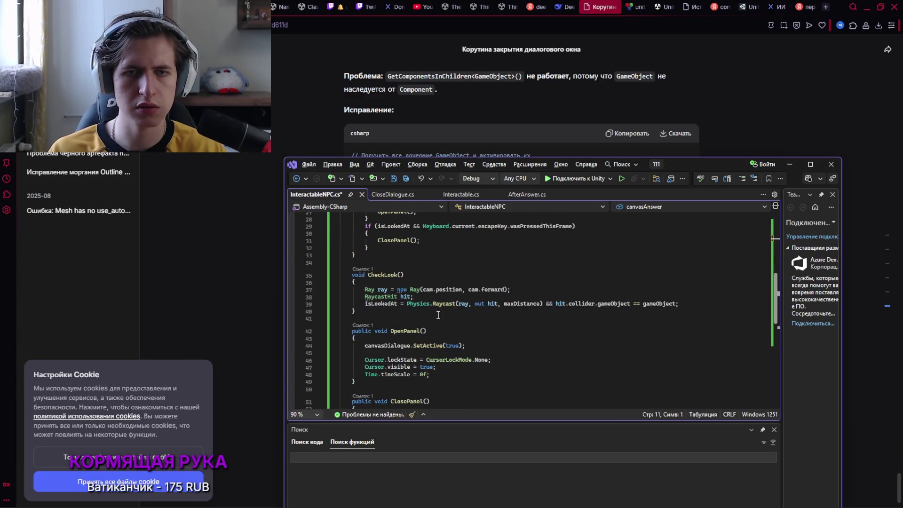
{"action": "scroll", "coordinate": [438, 314], "scroll_direction": "down", "scroll_amount": 4}
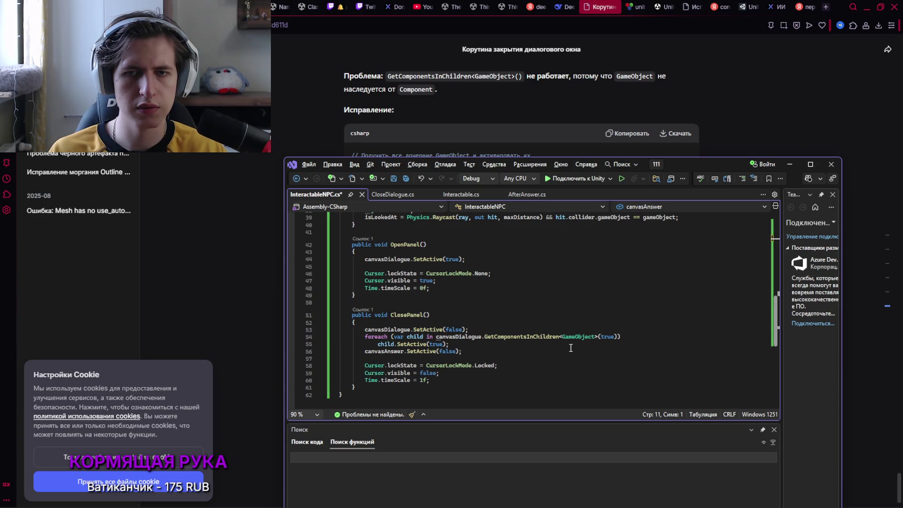
{"action": "mouse_move", "coordinate": [660, 164]}
{"action": "left_mouse_down"}
{"action": "mouse_move", "coordinate": [397, 307]}
{"action": "mouse_move", "coordinate": [492, 243]}
{"action": "left_mouse_up"}
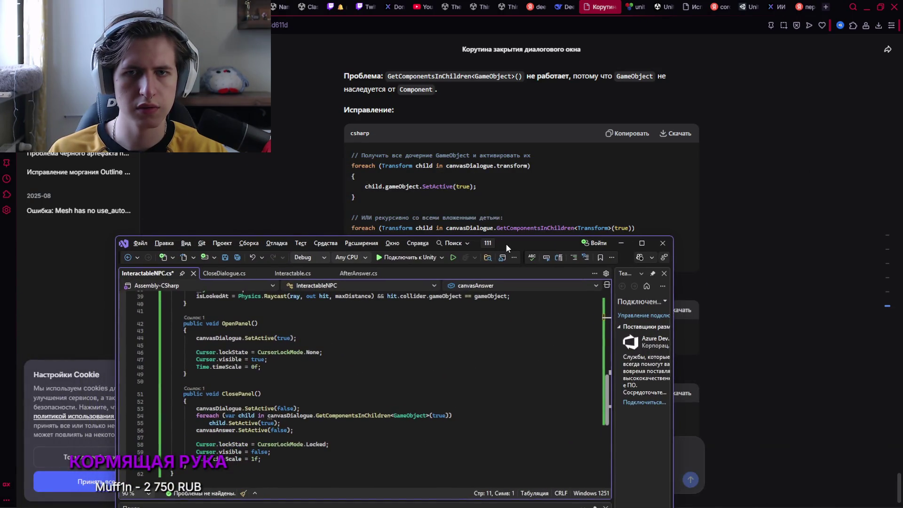
Change the loop's GameObject type to Component on line 54
{"action": "left_click_drag", "start_coordinate": [394, 415], "coordinate": [425, 417]}
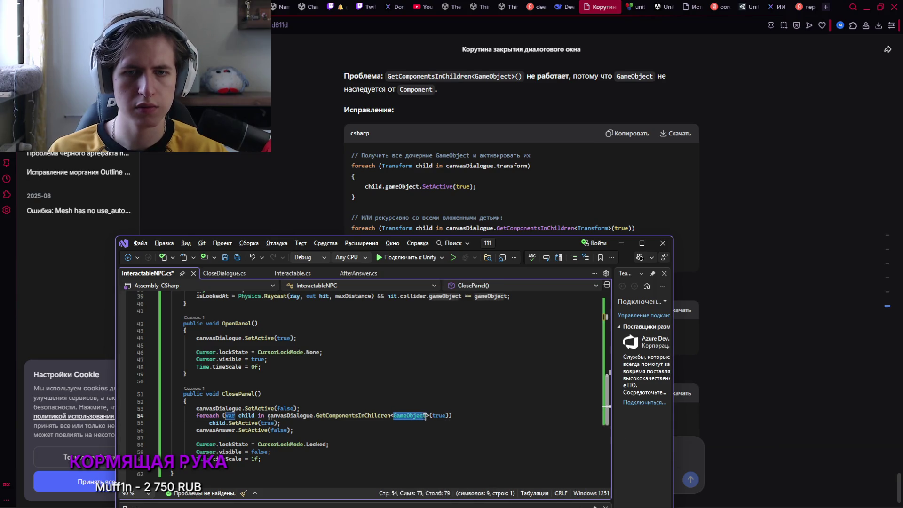
{"action": "key", "text": "BackSpace"}
{"action": "type", "text": "Componen"}
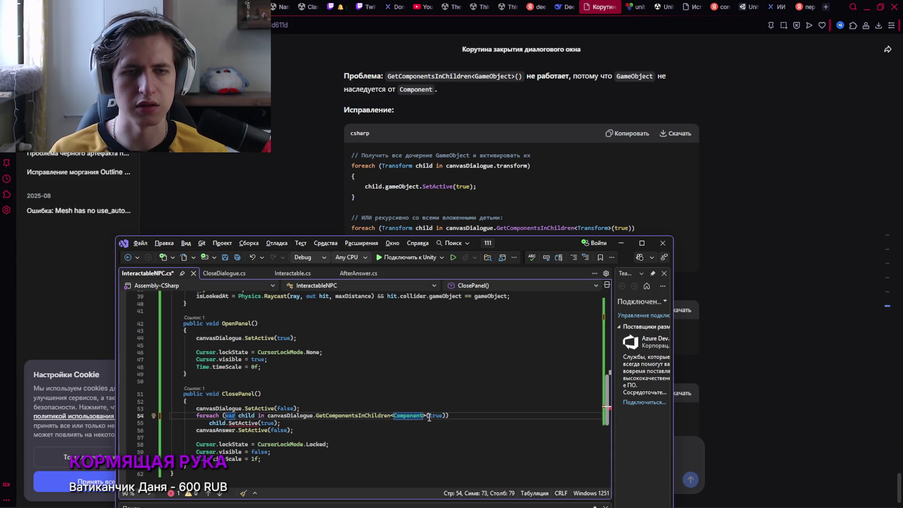
{"action": "left_click_drag", "start_coordinate": [517, 243], "coordinate": [553, 328]}
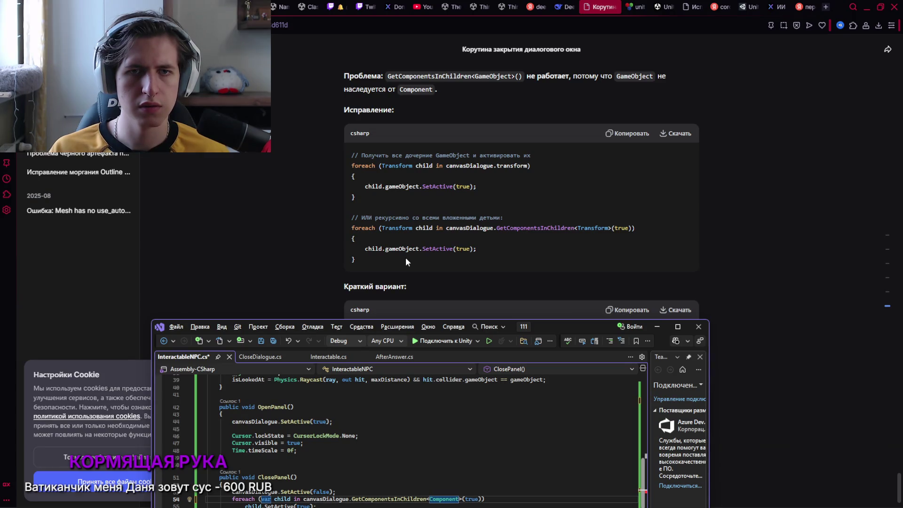
{"action": "mouse_move", "coordinate": [545, 327]}
{"action": "left_mouse_down"}
{"action": "mouse_move", "coordinate": [553, 258]}
{"action": "mouse_move", "coordinate": [550, 311]}
{"action": "mouse_move", "coordinate": [568, 280]}
{"action": "left_mouse_up"}
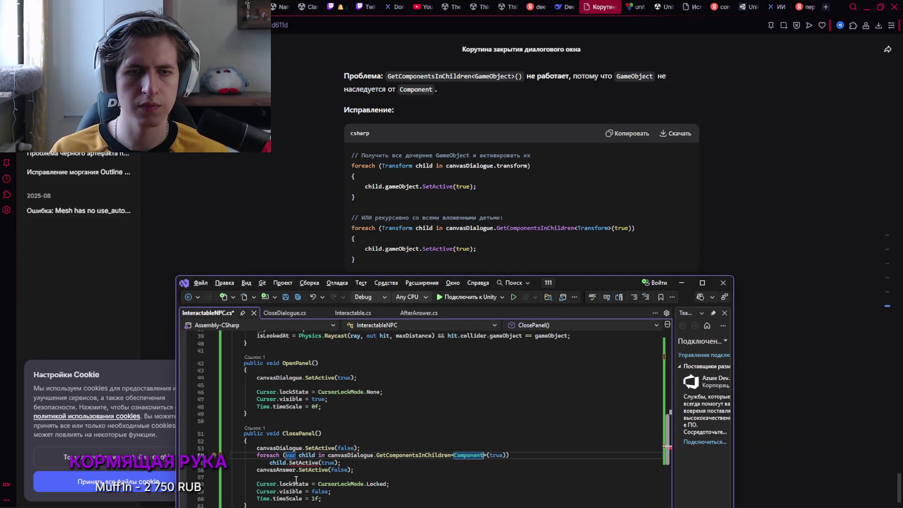
Inspect the CS1061 error on child.SetActive, clear stray typing, and minimize Visual Studio
{"action": "left_click", "coordinate": [326, 465]}
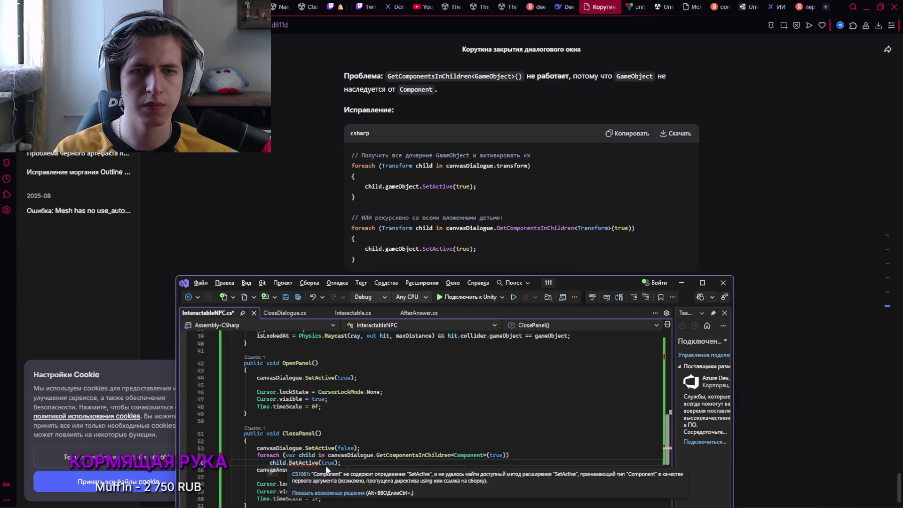
{"action": "type", "text": "gameJob"}
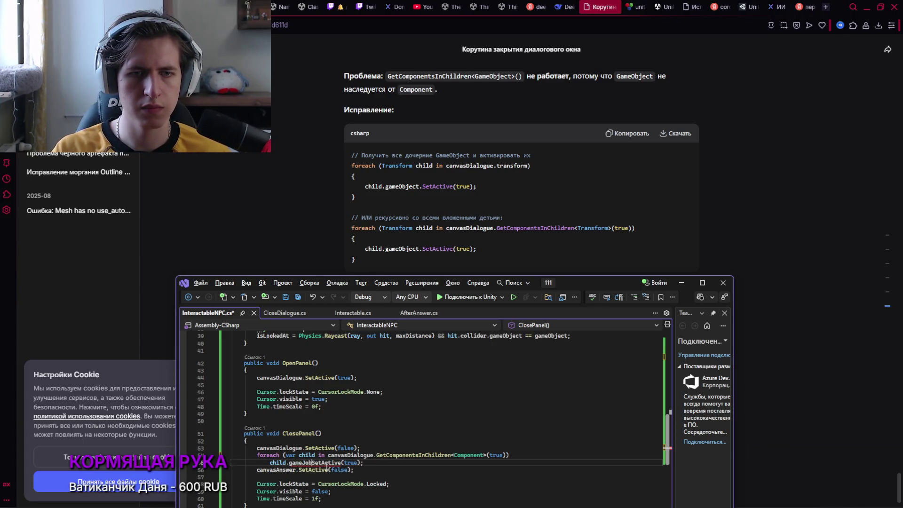
{"action": "key", "text": "BackSpace"}
{"action": "key", "text": "BackSpace"}
{"action": "key", "text": "BackSpace"}
{"action": "type", "text": "C"}
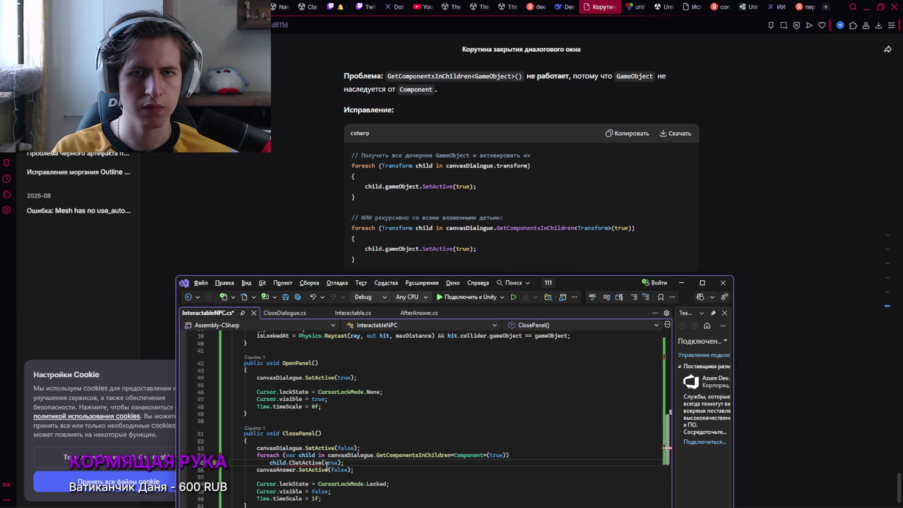
{"action": "key", "text": "BackSpace"}
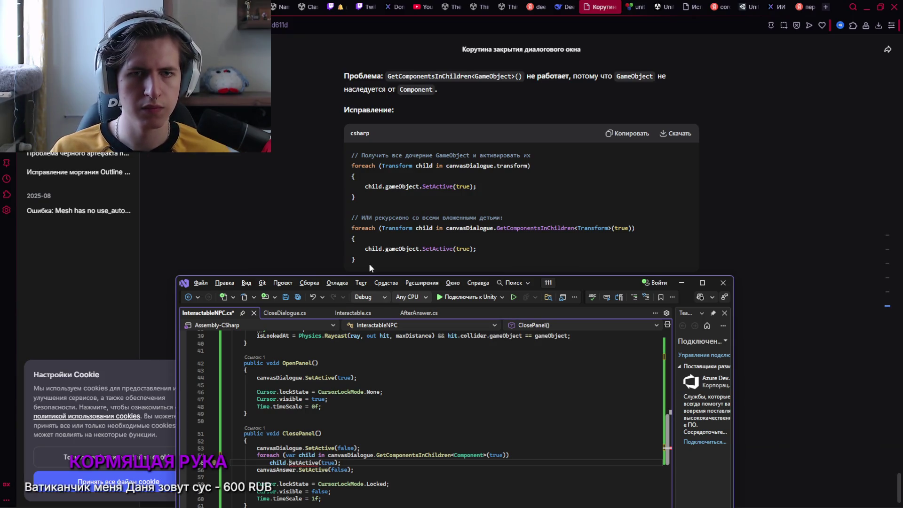
{"action": "scroll", "coordinate": [371, 256], "scroll_direction": "down", "scroll_amount": 1}
{"action": "left_click", "coordinate": [328, 239]}
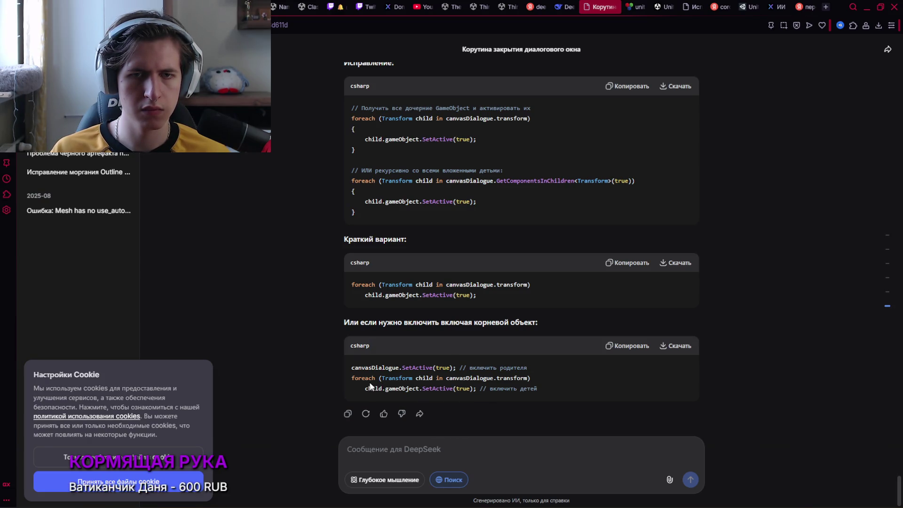
Replace lines 54–55 with the foreach-over-canvasDialogue.transform loop calling child.gameObject.SetActive(true), and save
{"action": "left_click_drag", "start_coordinate": [352, 378], "coordinate": [476, 391]}
{"action": "key", "text": "ctrl+c"}
{"action": "key", "text": "alt+Tab"}
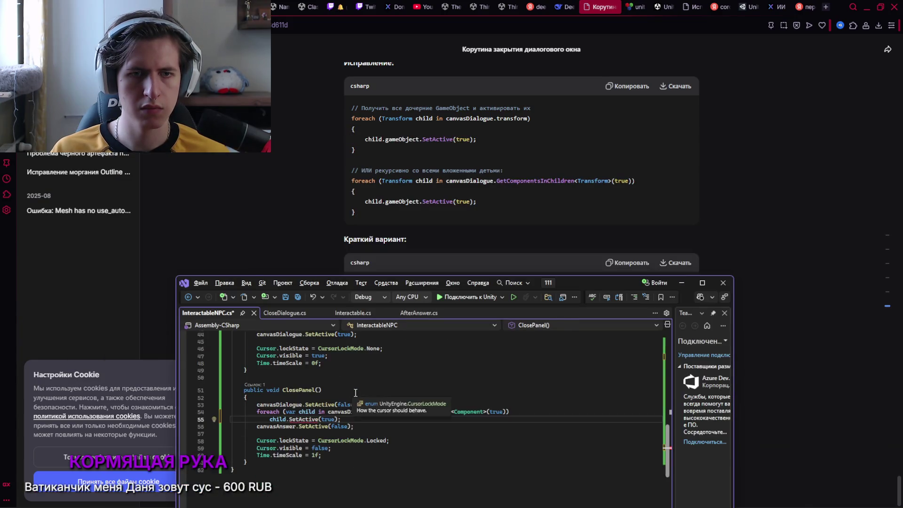
{"action": "left_click_drag", "start_coordinate": [235, 412], "coordinate": [350, 420]}
{"action": "key", "text": "ctrl+v"}
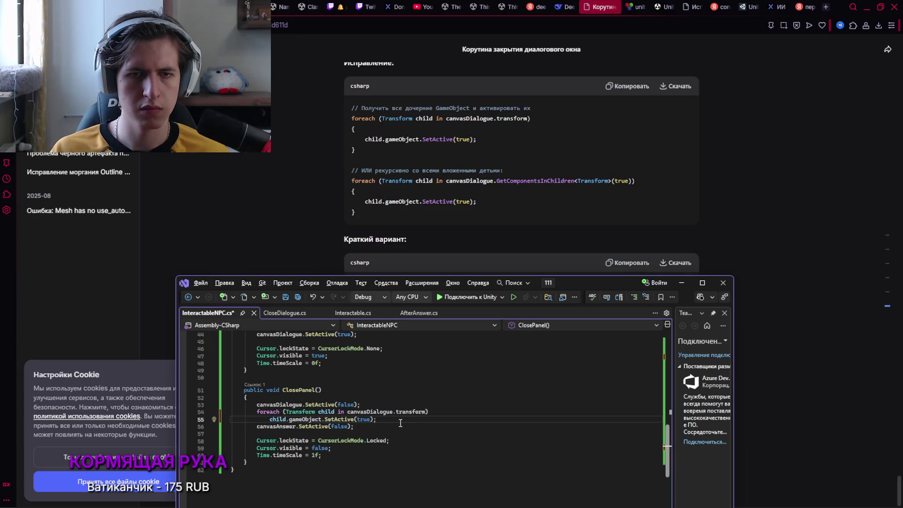
{"action": "key", "text": "ctrl+s"}
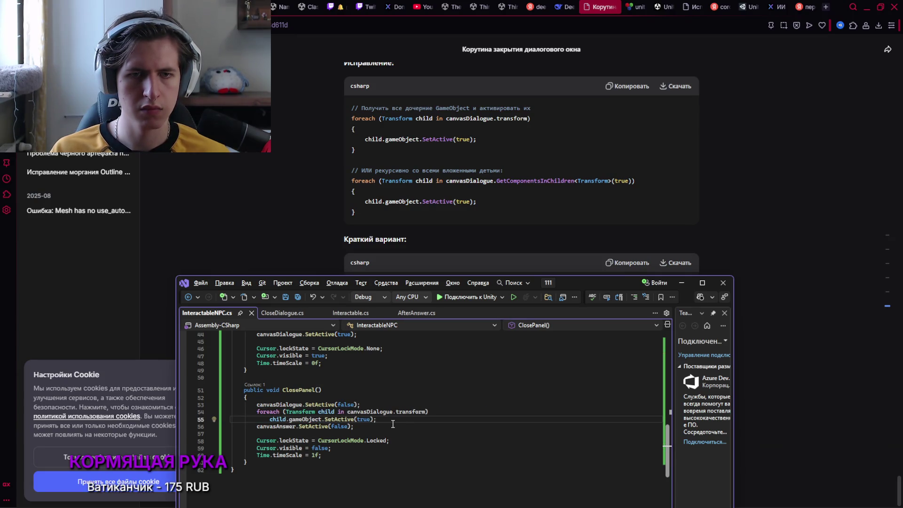
{"action": "key", "text": "alt+Tab"}
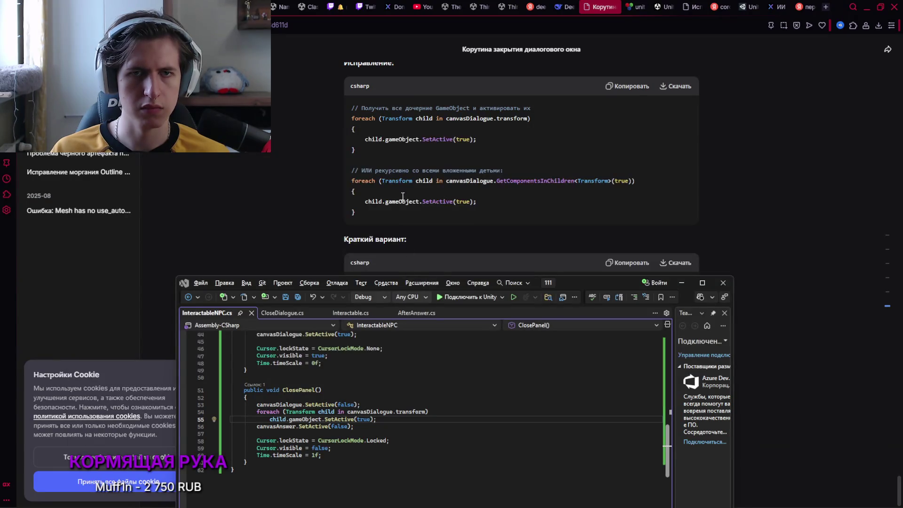
{"action": "key", "text": "alt+Tab"}
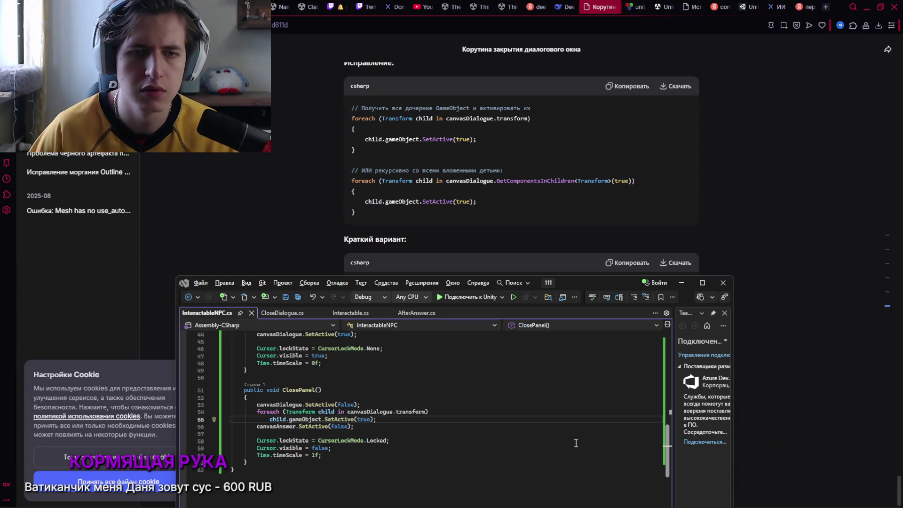
{"action": "left_click", "coordinate": [452, 499]}
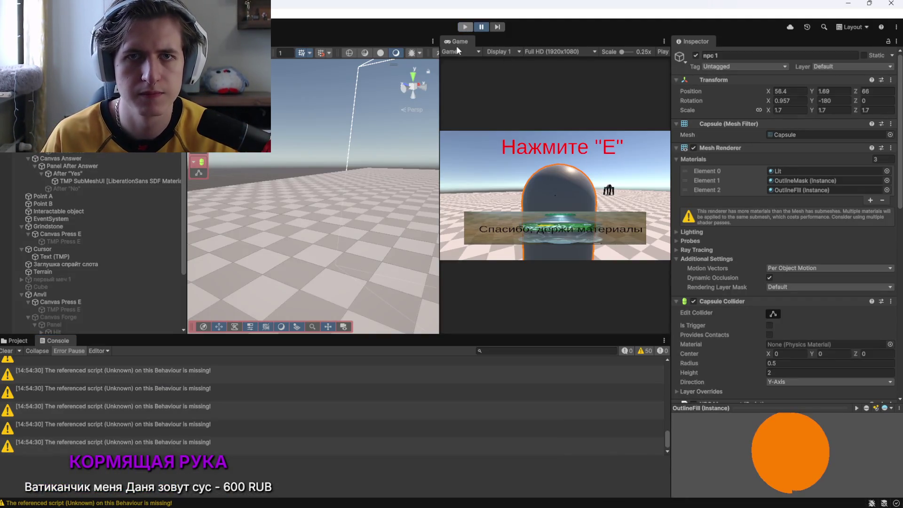
Restart the play-test and talk to the NPC repeatedly, replying Нет, извини and Давай, then return to Visual Studio
{"action": "left_click", "coordinate": [465, 27]}
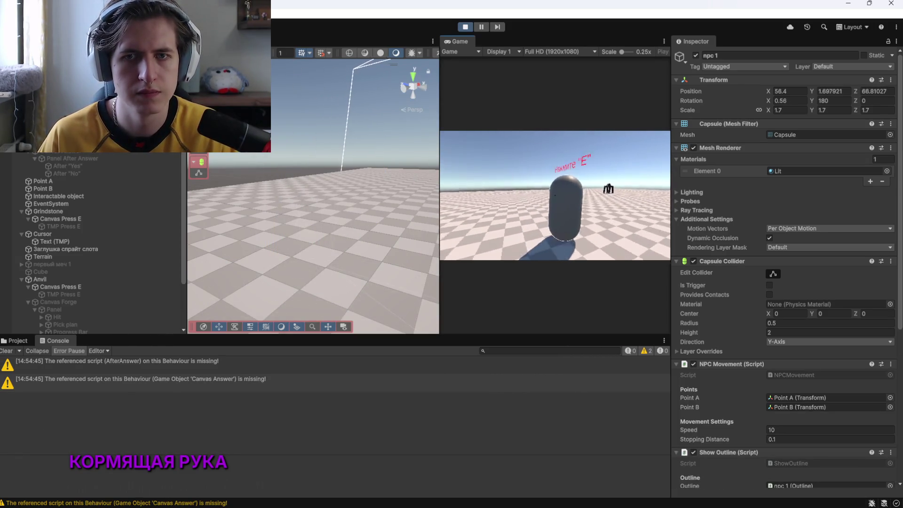
{"action": "left_click", "coordinate": [572, 240]}
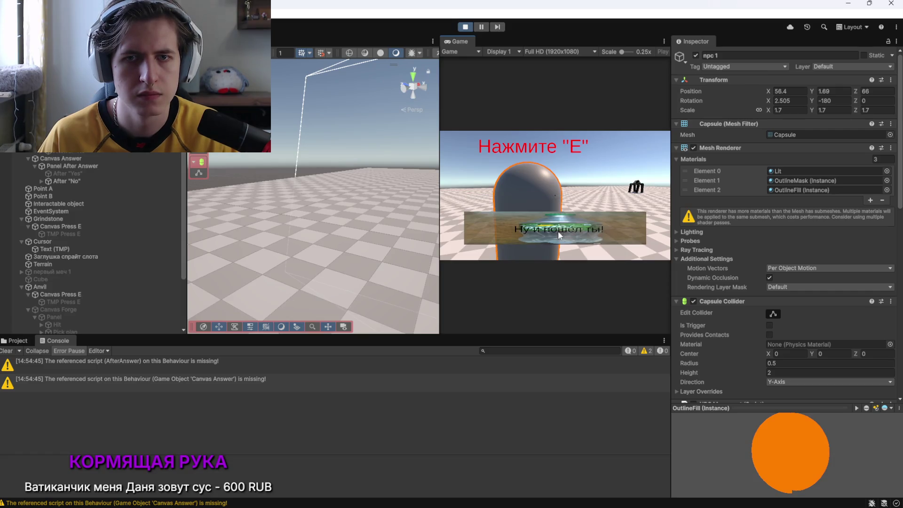
{"action": "key", "text": "e"}
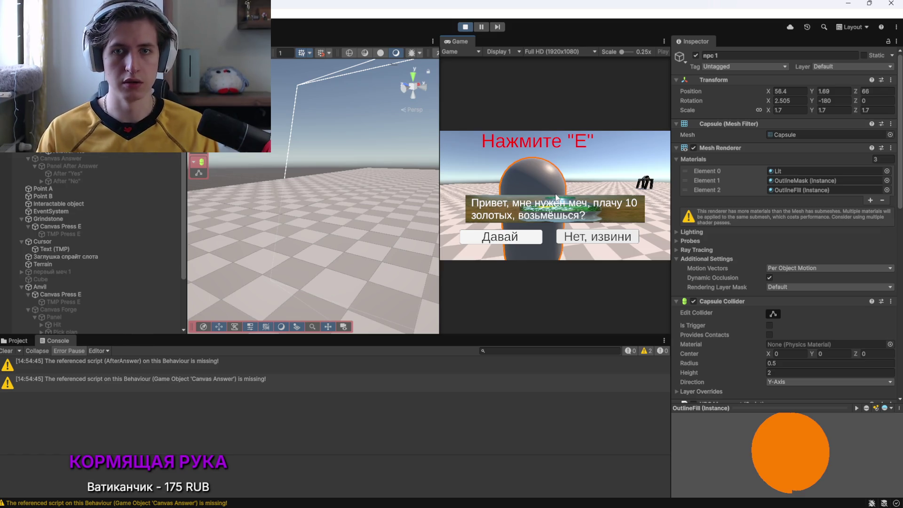
{"action": "left_click", "coordinate": [508, 240]}
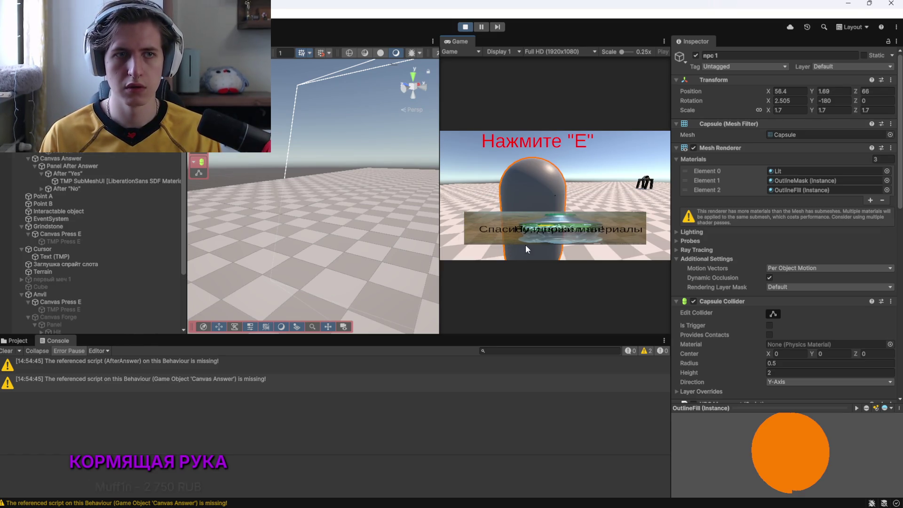
{"action": "key", "text": "e"}
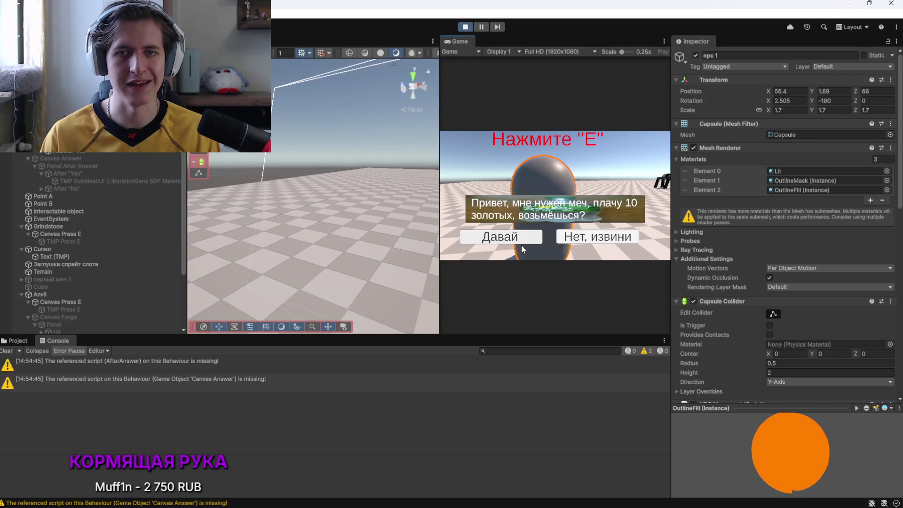
{"action": "left_click", "coordinate": [522, 240]}
{"action": "key", "text": "e"}
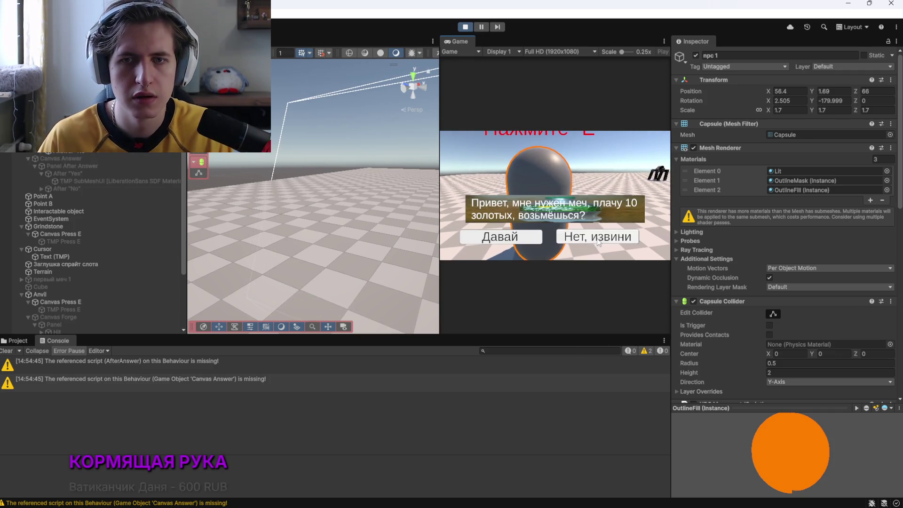
{"action": "left_click", "coordinate": [583, 240]}
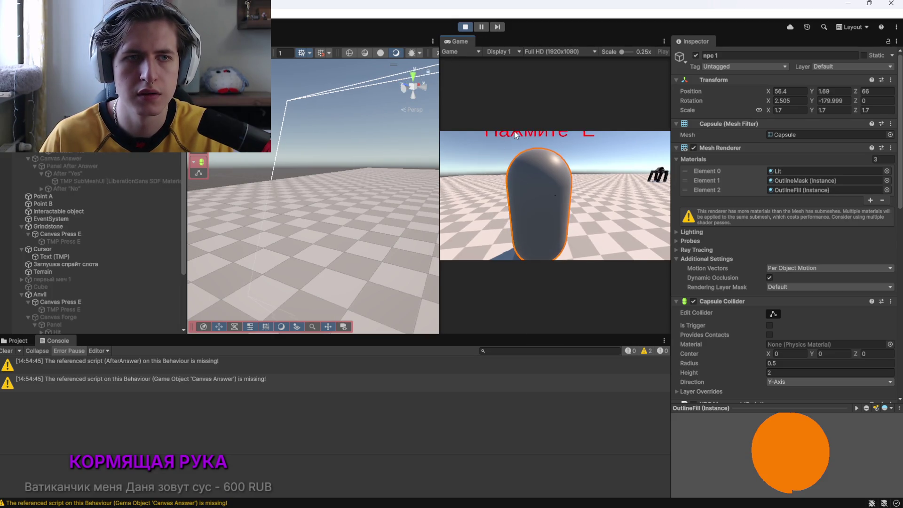
{"action": "key", "text": "alt+Tab"}
{"action": "scroll", "coordinate": [370, 367], "scroll_direction": "down", "scroll_amount": 2}
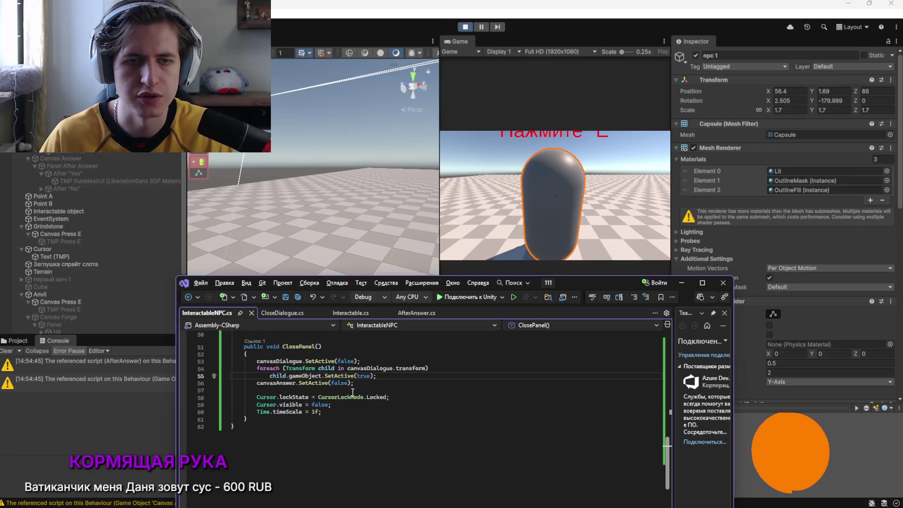
Below canvasAnswer.SetActive(false), add a foreach loop setting each canvasAnswer child inactive
{"action": "left_click", "coordinate": [362, 383]}
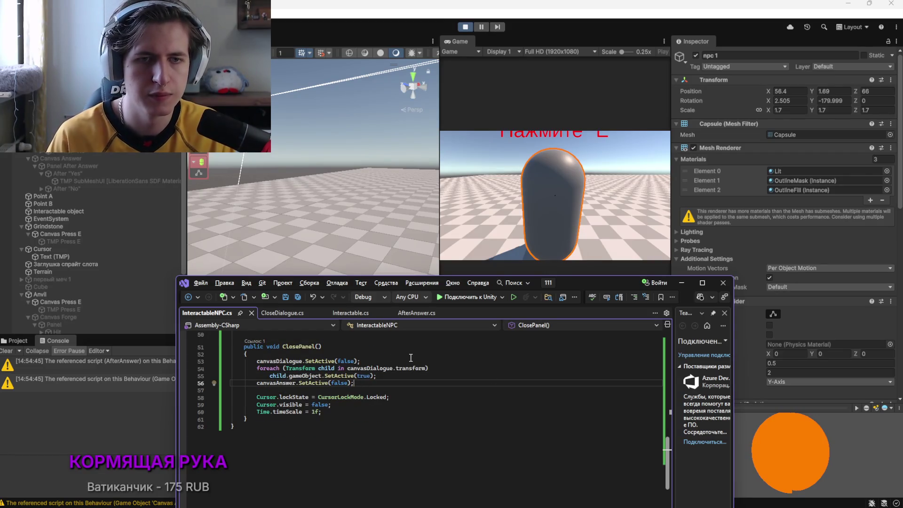
{"action": "key", "text": "Return"}
{"action": "type", "text": "foreach"}
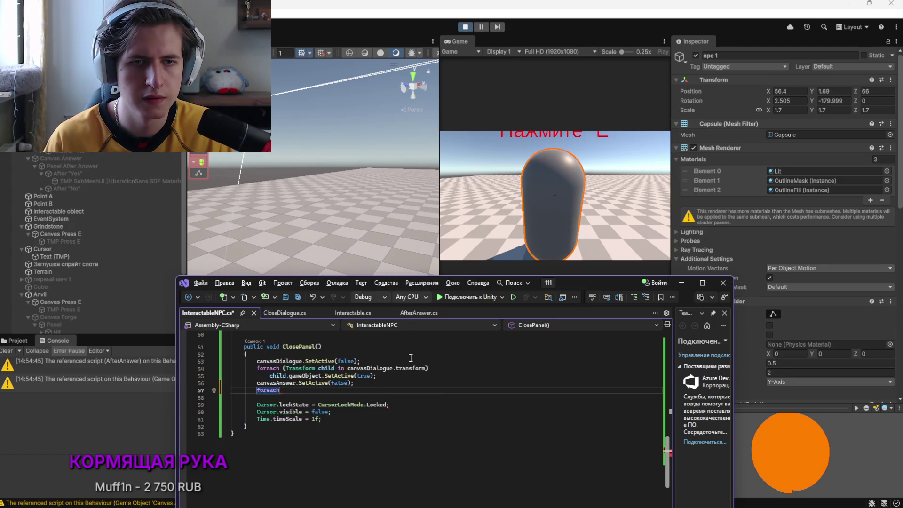
{"action": "key", "text": "Tab"}
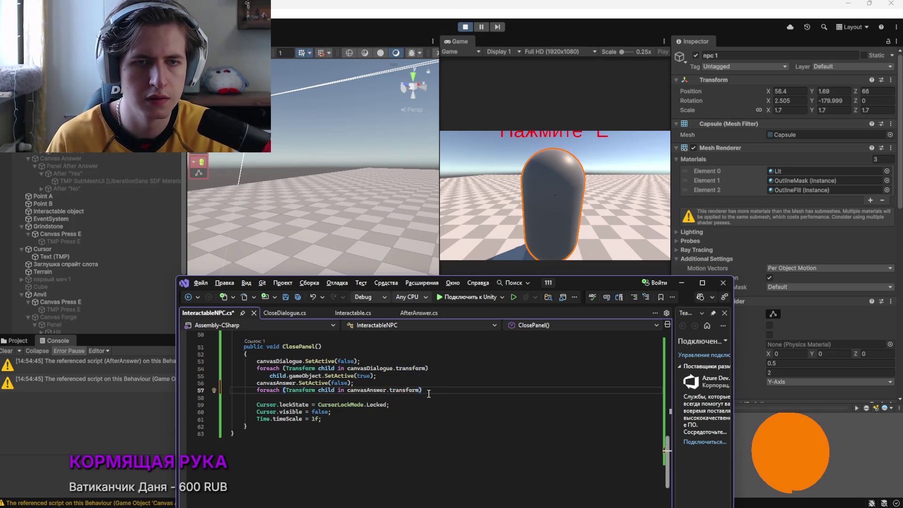
{"action": "key", "text": "Return"}
{"action": "key", "text": "Tab"}
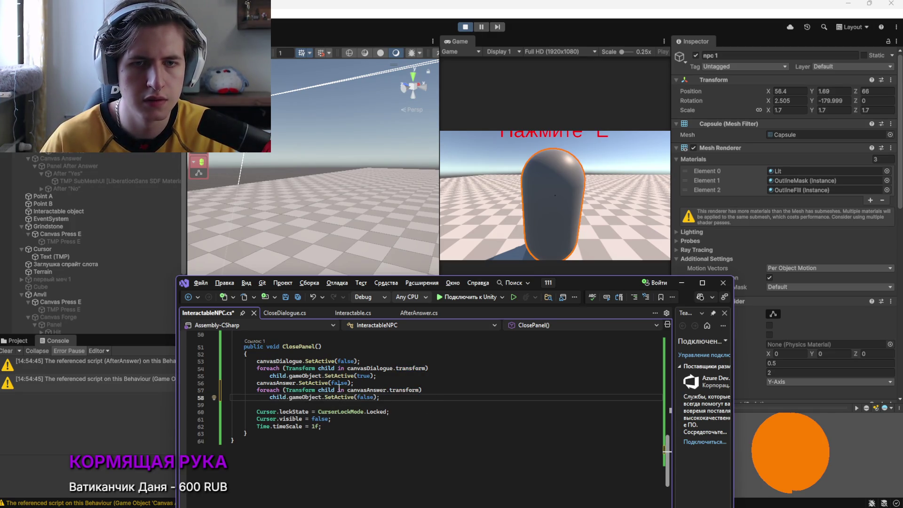
Save InteractableNPC.cs and bring Unity back to the front
{"action": "left_click", "coordinate": [892, 394]}
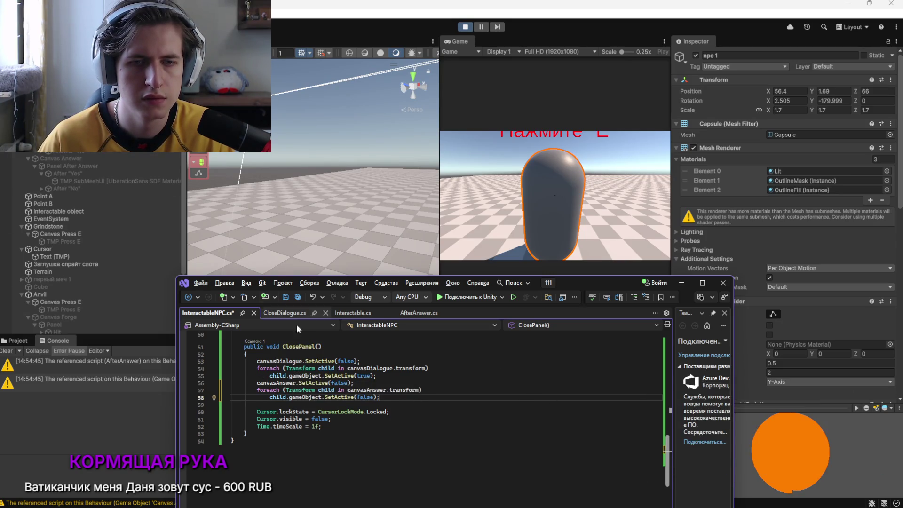
{"action": "key", "text": "ctrl+s"}
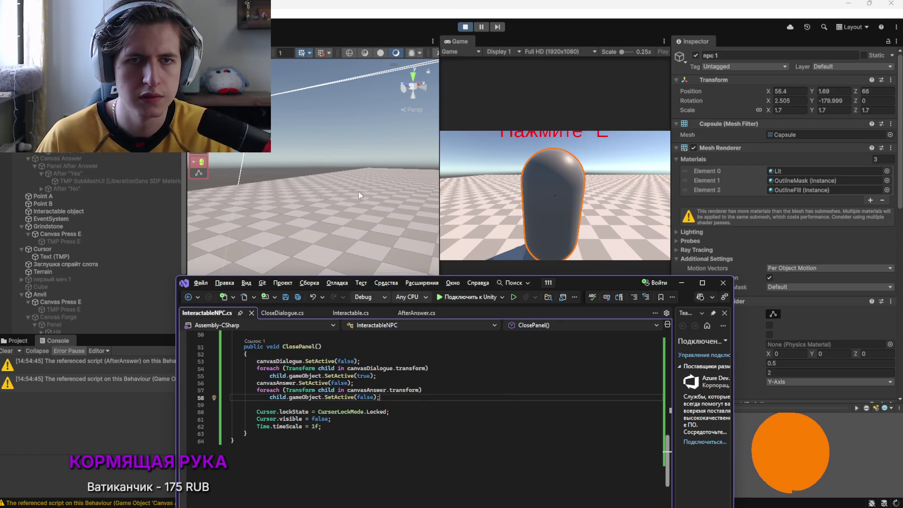
{"action": "left_click", "coordinate": [357, 191]}
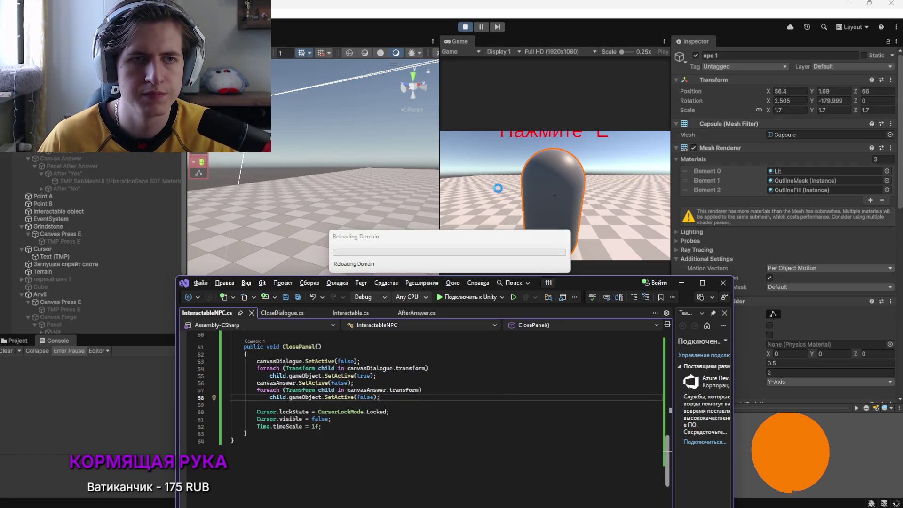
Restart Play mode with Visual Studio and the music player minimized
{"action": "key", "text": "alt+Tab"}
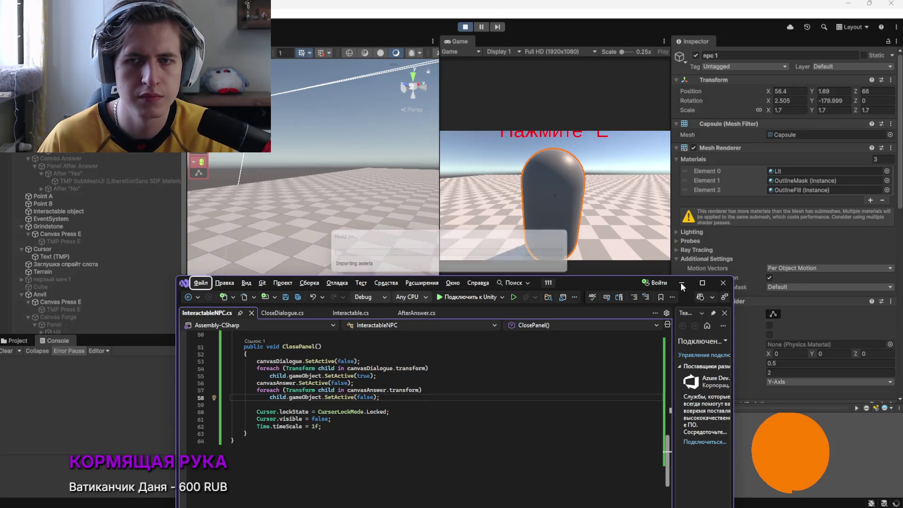
{"action": "left_click", "coordinate": [681, 282]}
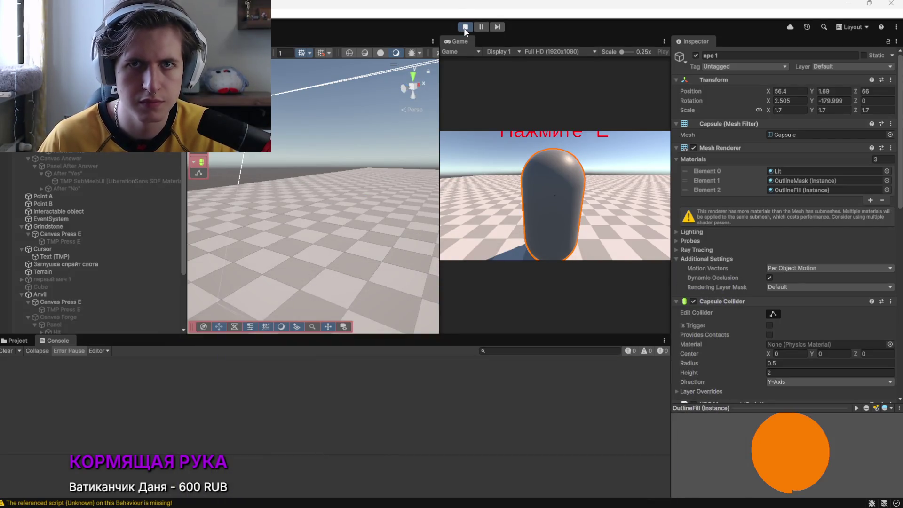
{"action": "left_click", "coordinate": [465, 27]}
{"action": "left_click", "coordinate": [466, 27]}
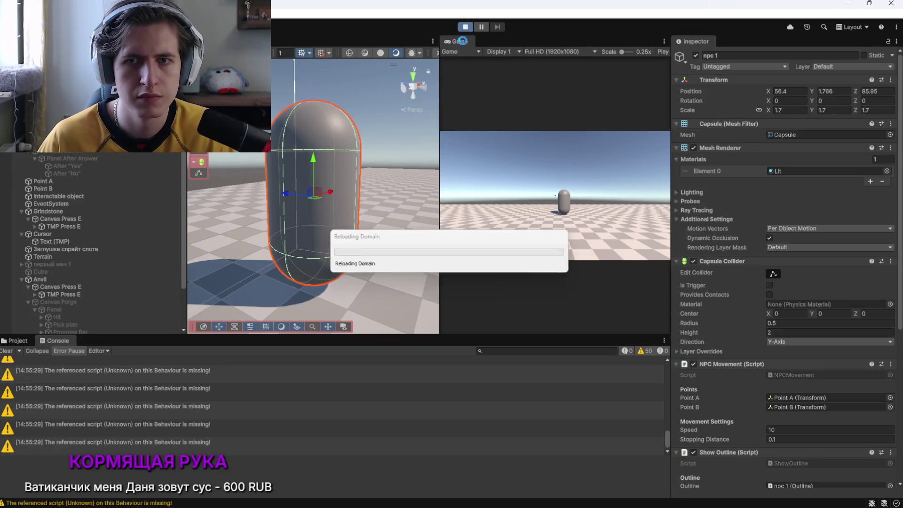
{"action": "key", "text": "alt+Tab"}
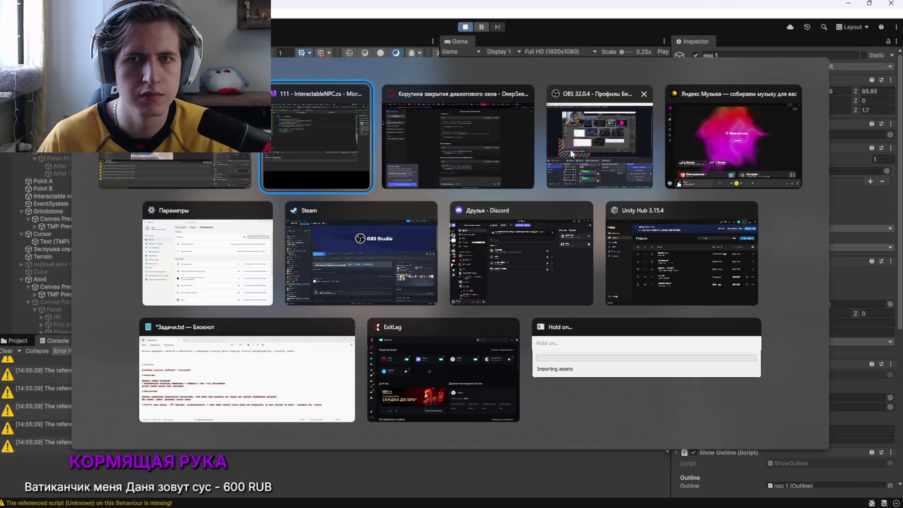
{"action": "mouse_move", "coordinate": [731, 418]}
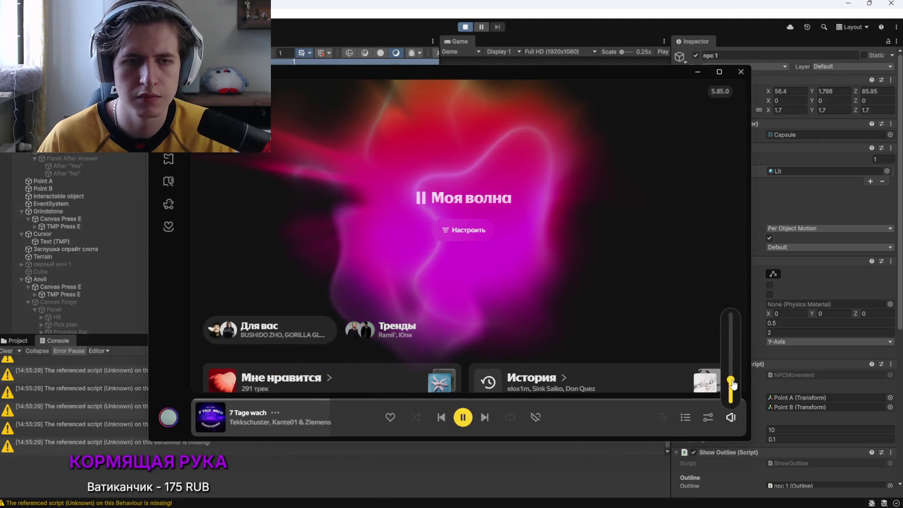
{"action": "left_click", "coordinate": [695, 73]}
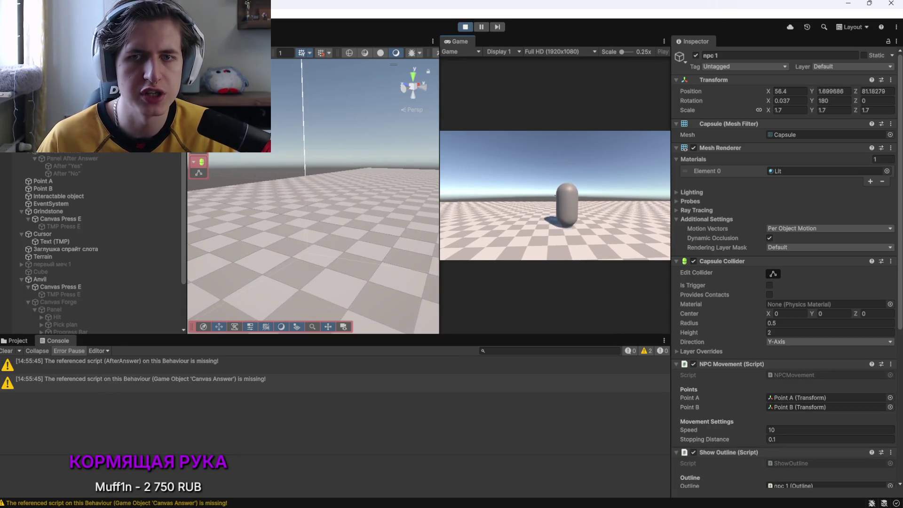
Test the NPC dialogue several times with Давай and Нет, извини replies, then switch to Visual Studio
{"action": "key", "text": "e"}
{"action": "left_click", "coordinate": [525, 236]}
{"action": "key", "text": "e"}
{"action": "left_click", "coordinate": [582, 241]}
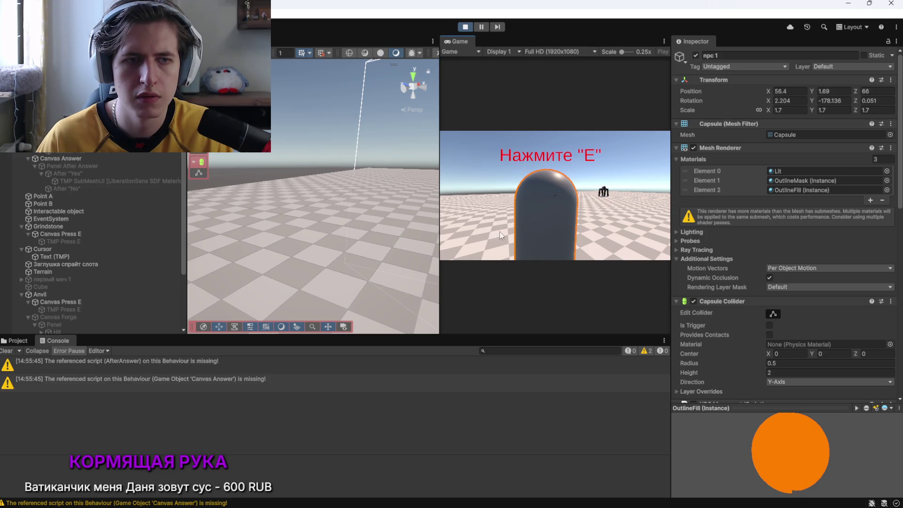
{"action": "key", "text": "e"}
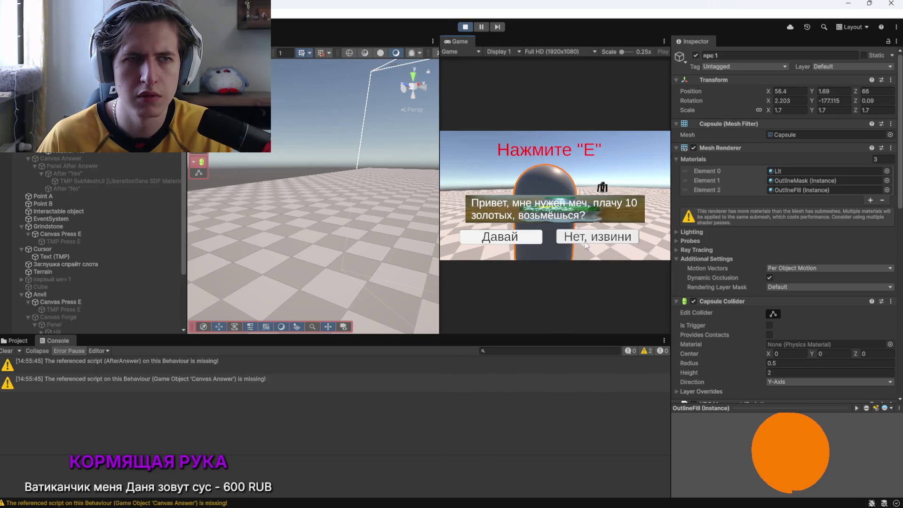
{"action": "left_click", "coordinate": [574, 237]}
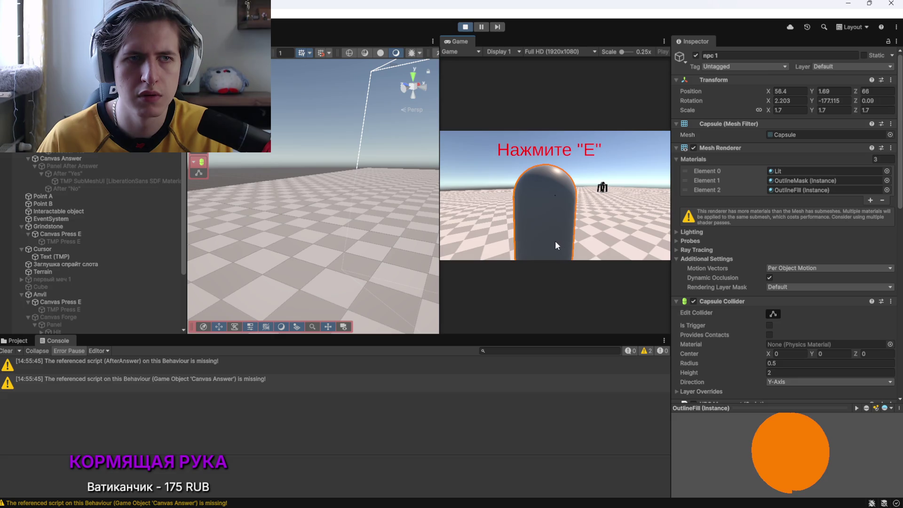
{"action": "key", "text": "e"}
{"action": "left_click", "coordinate": [516, 235]}
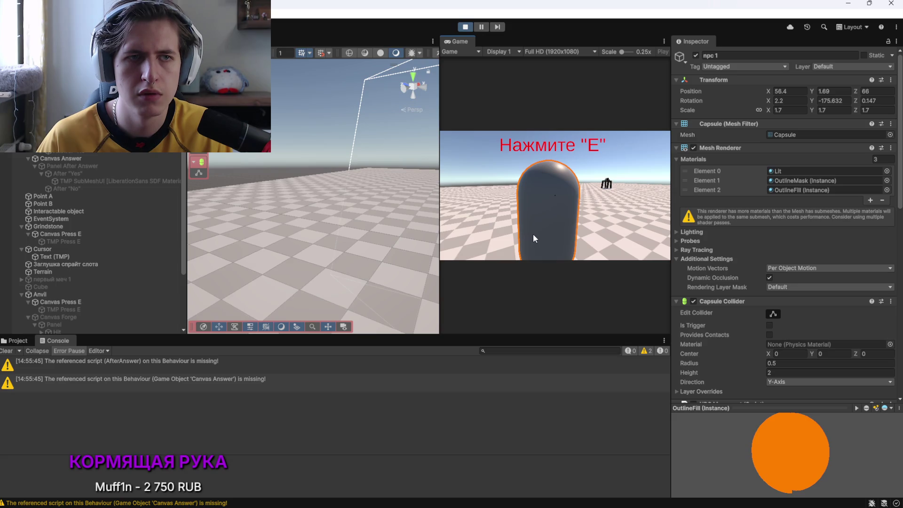
{"action": "key", "text": "alt+Tab"}
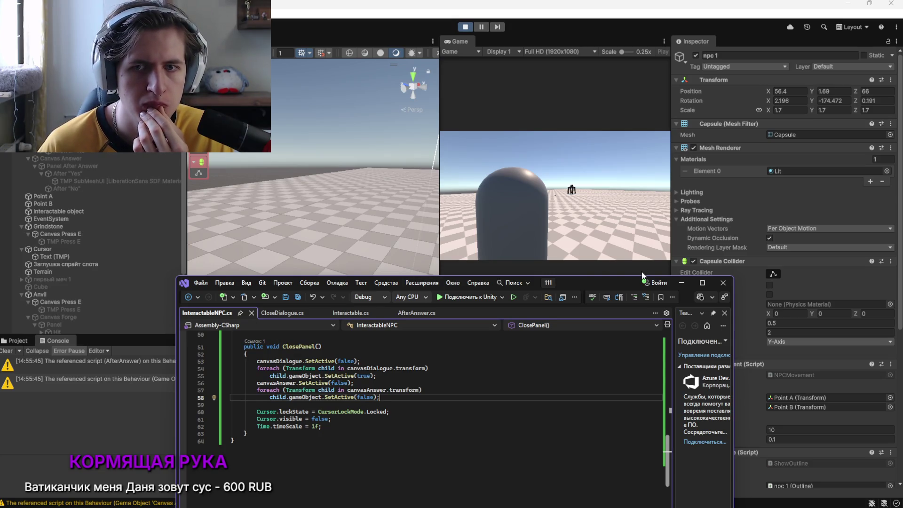
Assign Panel After Answer as the NPC's Canvas Answer, try the Давай reply, and stop Play
{"action": "left_click", "coordinate": [682, 283]}
{"action": "scroll", "coordinate": [744, 403], "scroll_direction": "down", "scroll_amount": 10}
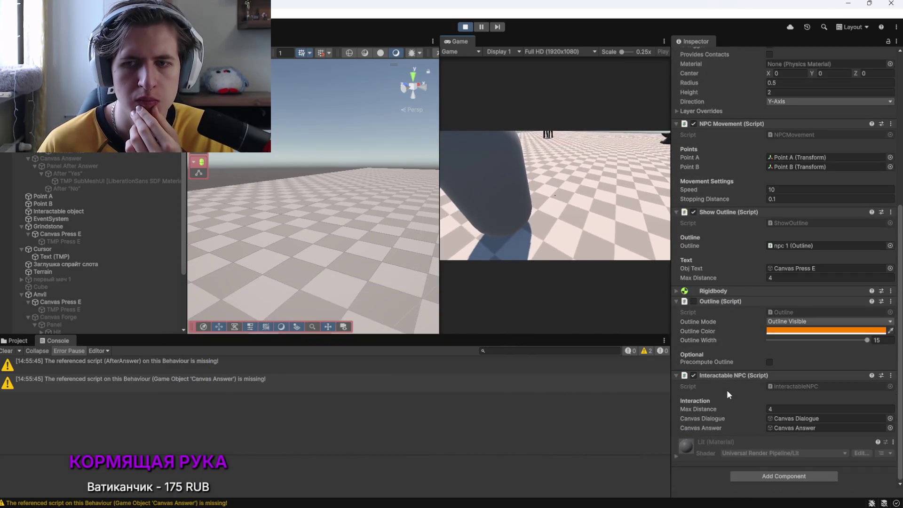
{"action": "left_click_drag", "start_coordinate": [718, 338], "coordinate": [791, 426]}
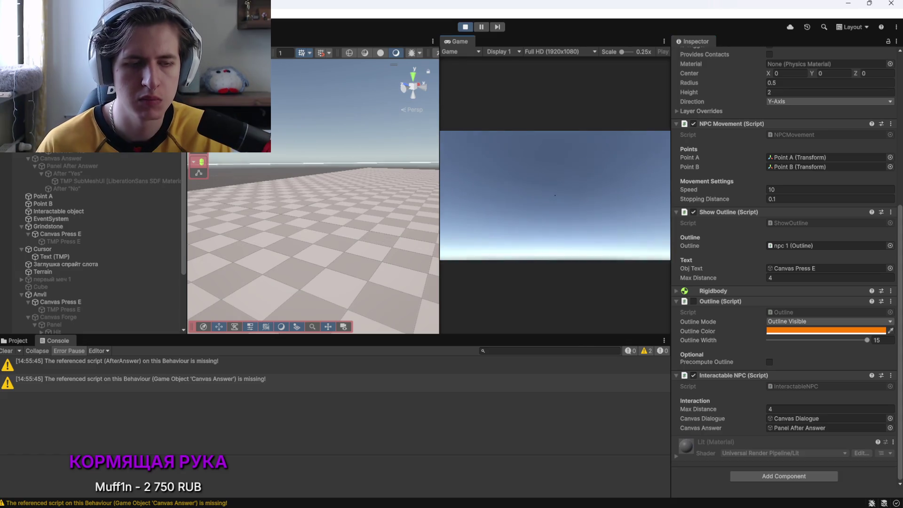
{"action": "key", "text": "e"}
{"action": "left_click", "coordinate": [518, 244]}
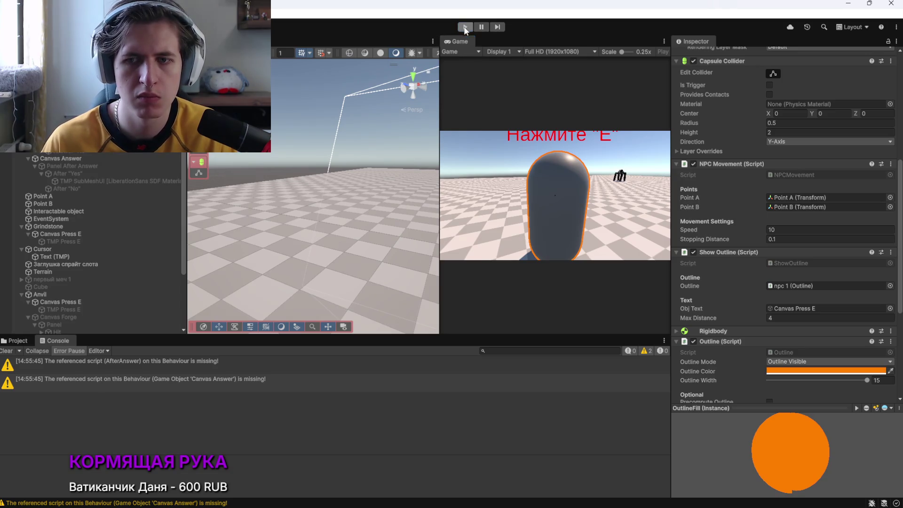
{"action": "left_click", "coordinate": [465, 27]}
Reassign Panel After Answer to Canvas Answer, then play-test Давай and Нет, извини replies
{"action": "mouse_move", "coordinate": [70, 159]}
{"action": "left_mouse_down"}
{"action": "mouse_move", "coordinate": [400, 221]}
{"action": "mouse_move", "coordinate": [795, 427]}
{"action": "left_mouse_up"}
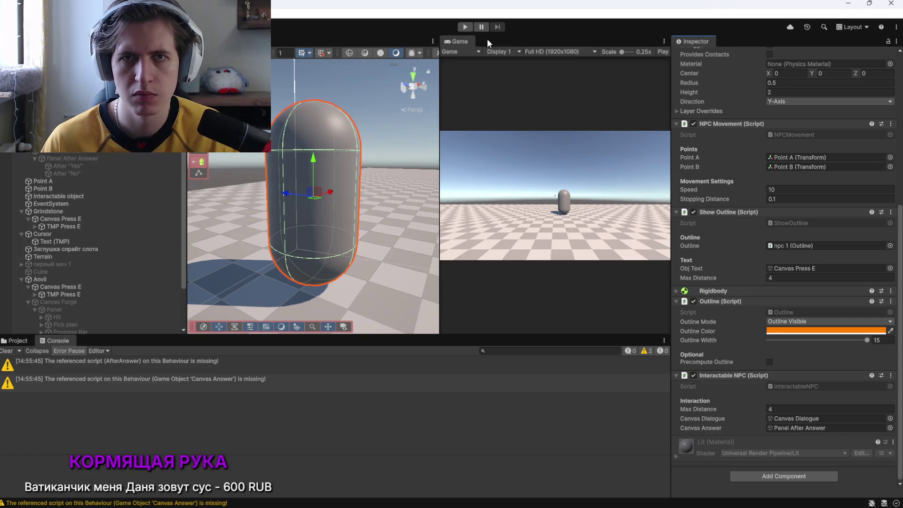
{"action": "left_click", "coordinate": [465, 27]}
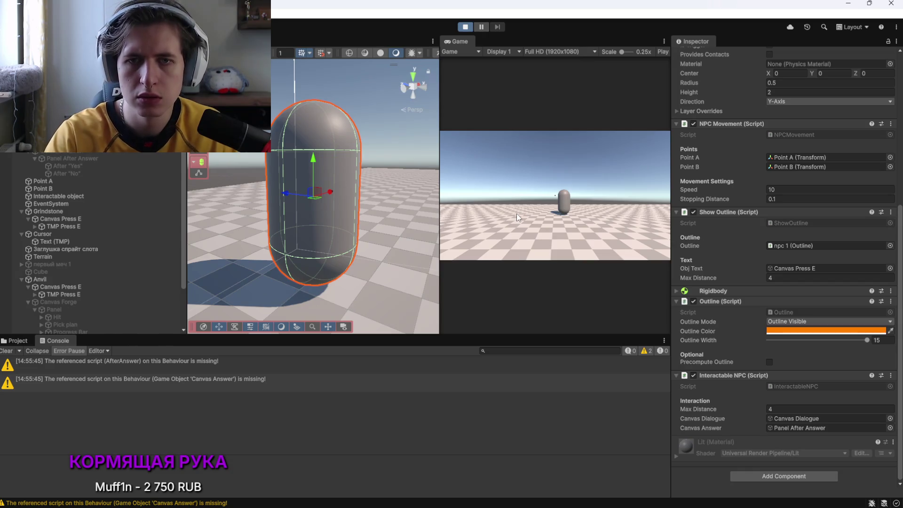
{"action": "left_click", "coordinate": [524, 214]}
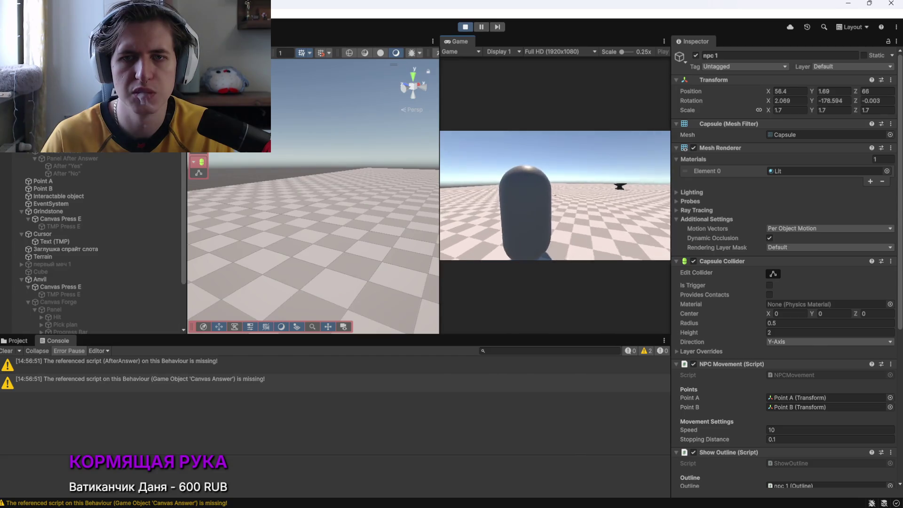
{"action": "left_click", "coordinate": [516, 241]}
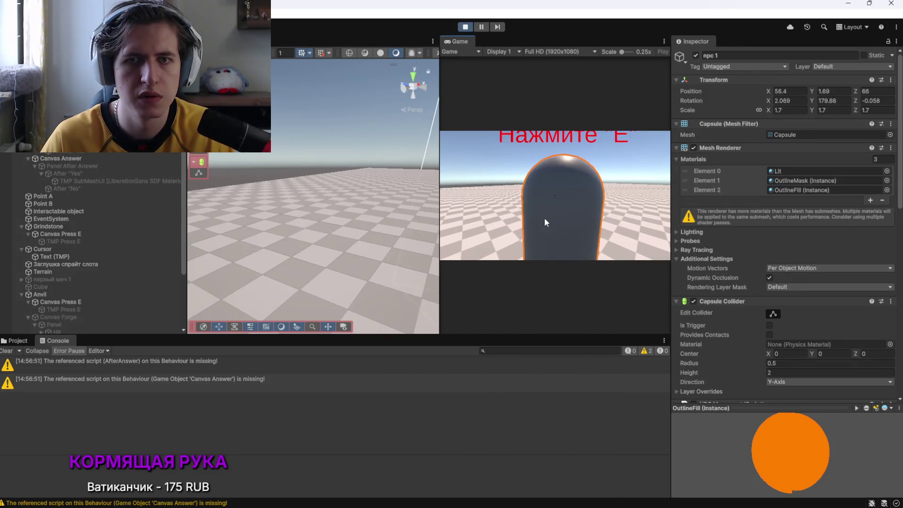
{"action": "key", "text": "e"}
{"action": "left_click", "coordinate": [590, 237]}
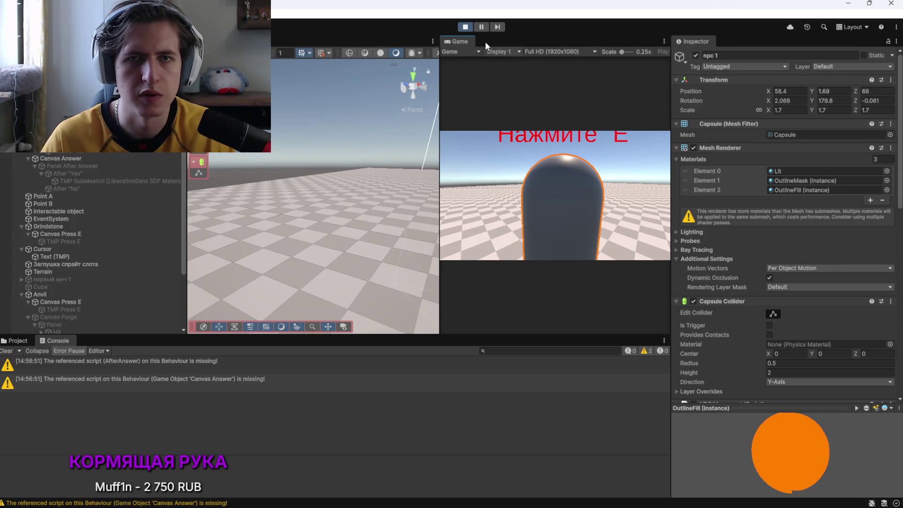
{"action": "scroll", "coordinate": [732, 303], "scroll_direction": "down", "scroll_amount": 10}
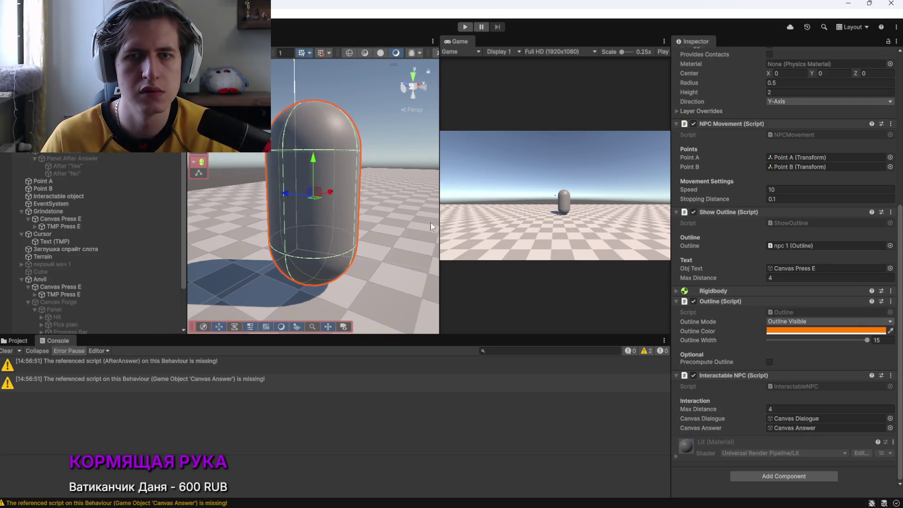
{"action": "key", "text": "alt+Tab"}
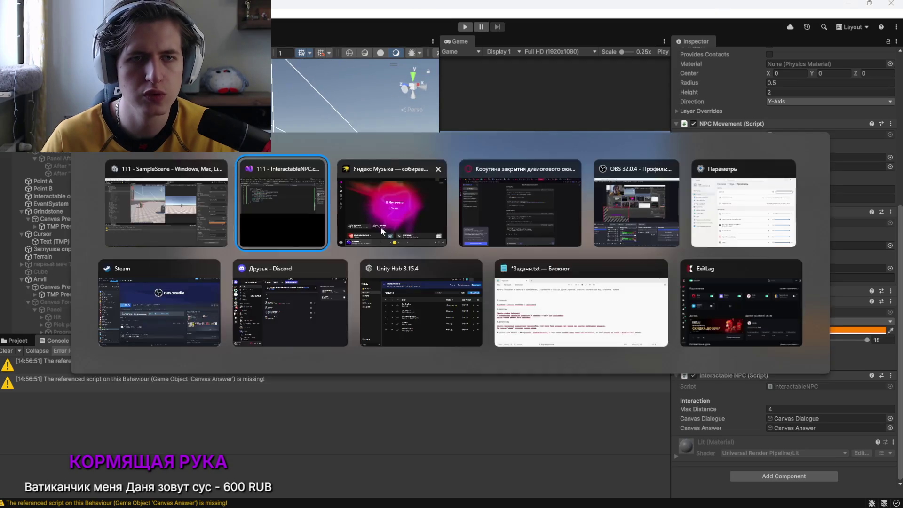
{"action": "left_click", "coordinate": [380, 226]}
{"action": "mouse_move", "coordinate": [731, 417]}
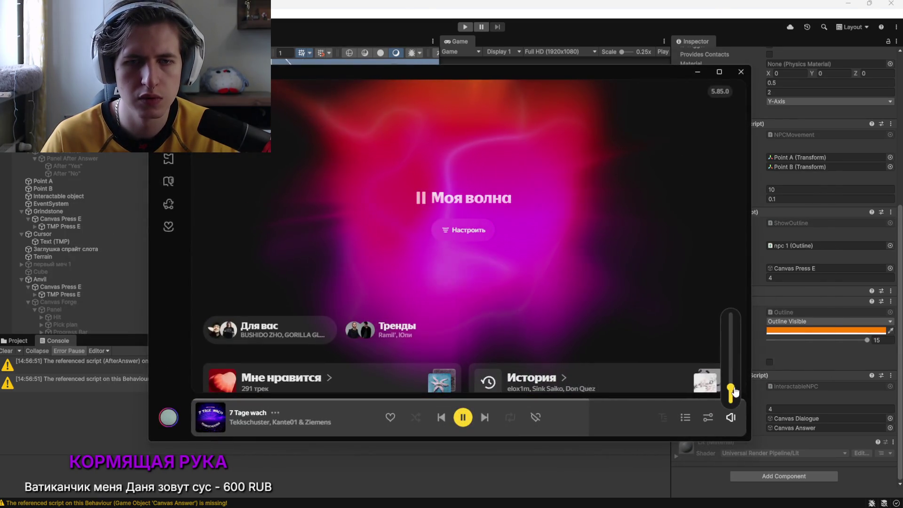
{"action": "key", "text": "alt+Tab"}
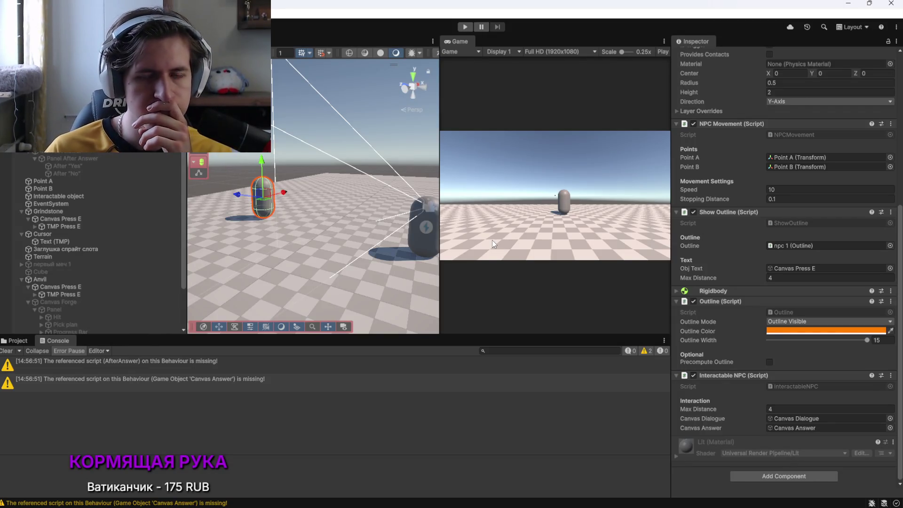
{"action": "left_click", "coordinate": [106, 153]}
{"action": "left_click", "coordinate": [94, 159]}
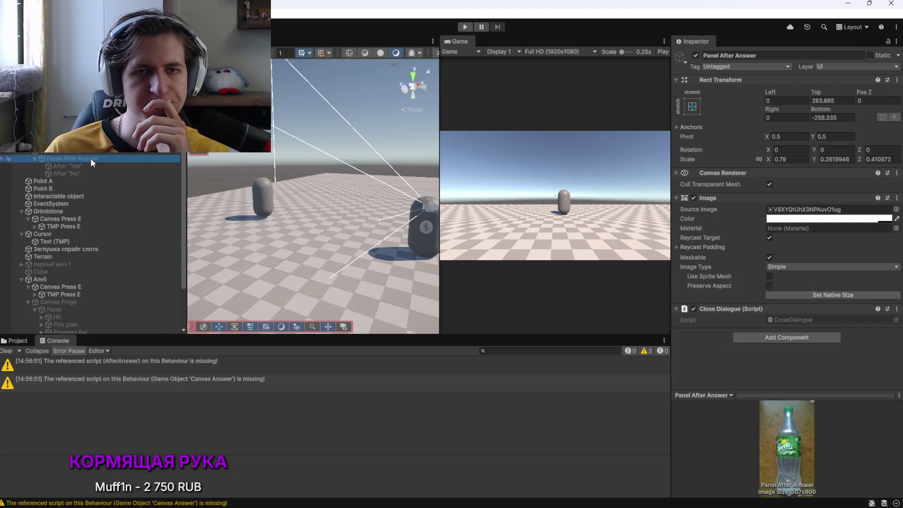
{"action": "left_click", "coordinate": [91, 150]}
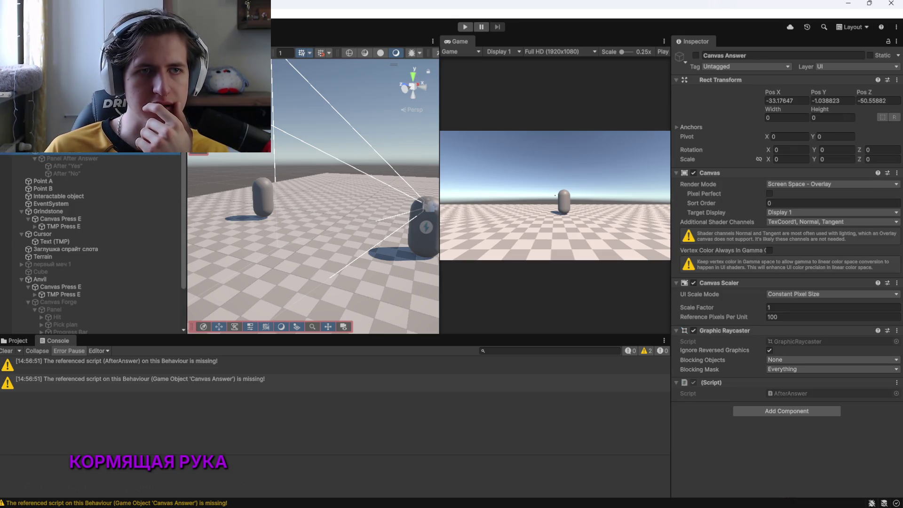
{"action": "key", "text": "Down"}
{"action": "key", "text": "Down"}
{"action": "key", "text": "Up"}
{"action": "key", "text": "Up"}
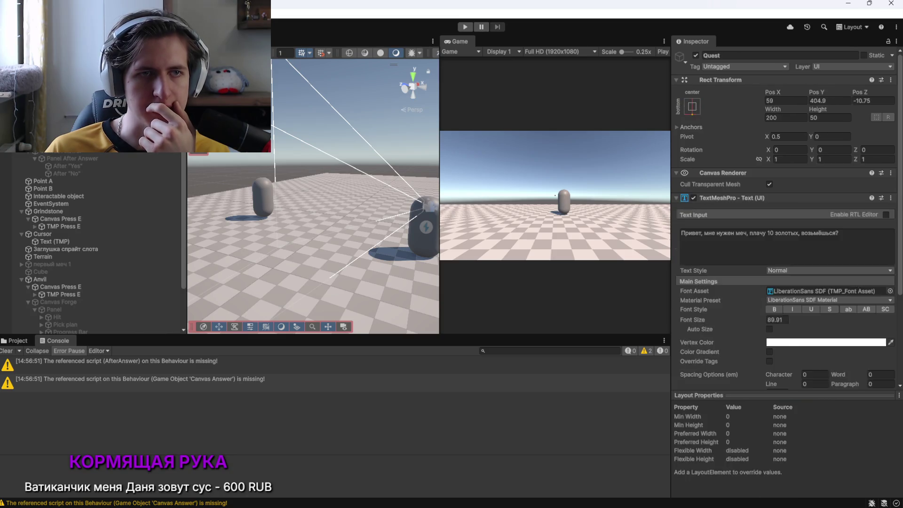
{"action": "key", "text": "Up"}
{"action": "left_click", "coordinate": [62, 173]}
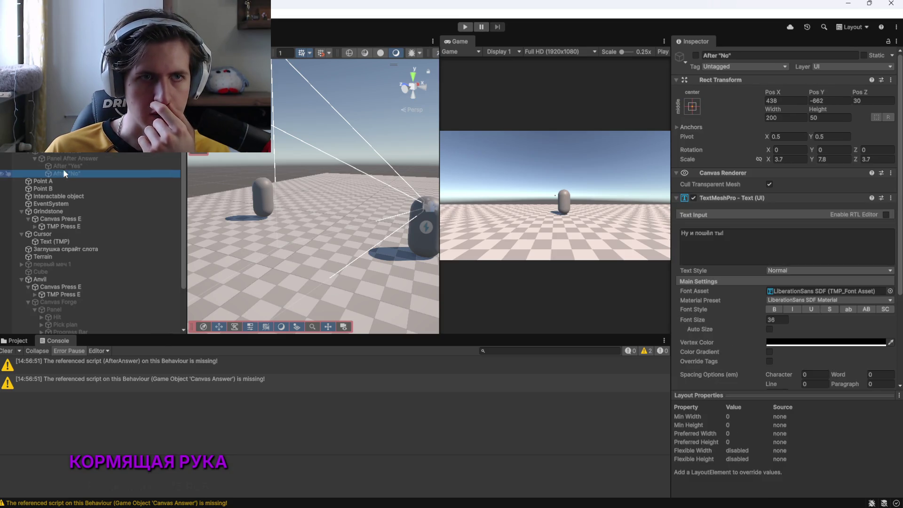
{"action": "left_click", "coordinate": [63, 168]}
{"action": "left_click", "coordinate": [67, 159]}
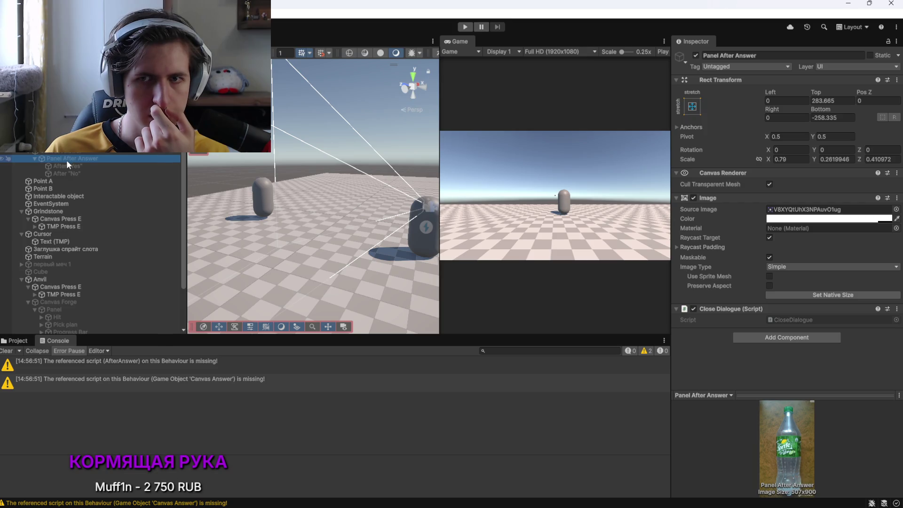
{"action": "left_click", "coordinate": [73, 154]}
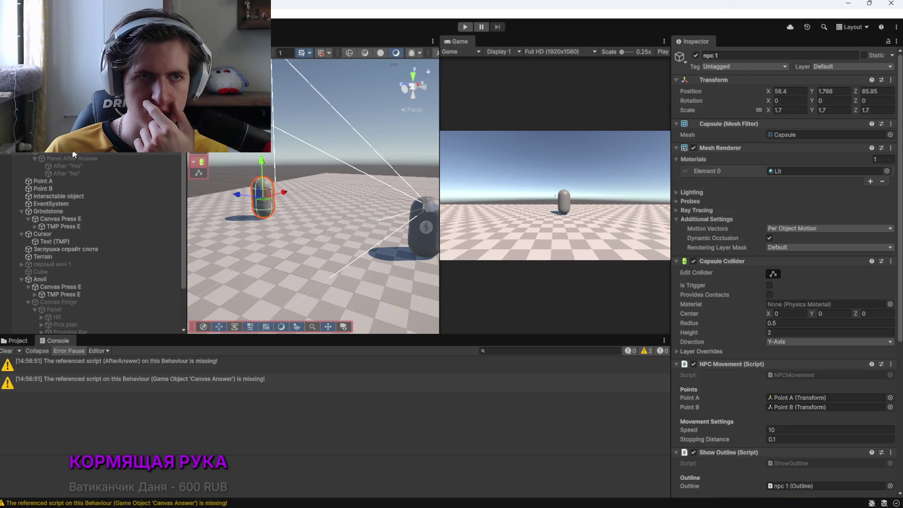
{"action": "scroll", "coordinate": [719, 306], "scroll_direction": "down", "scroll_amount": 10}
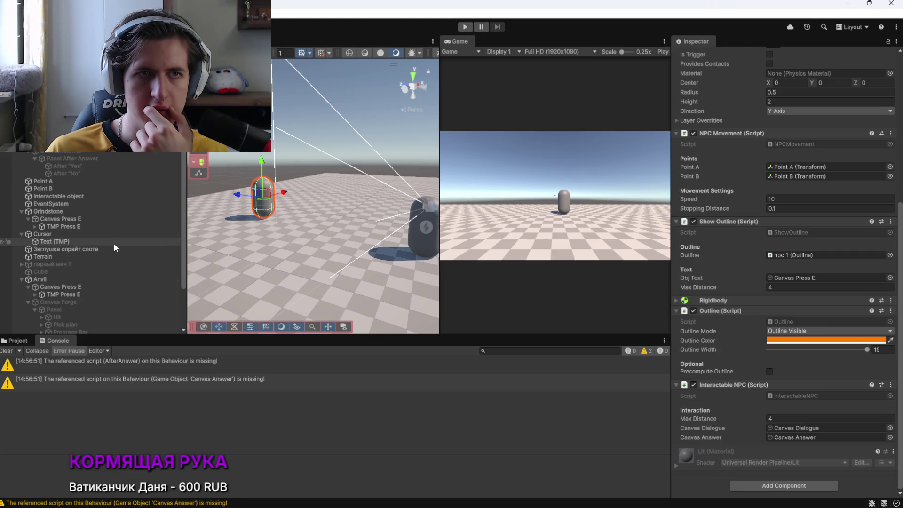